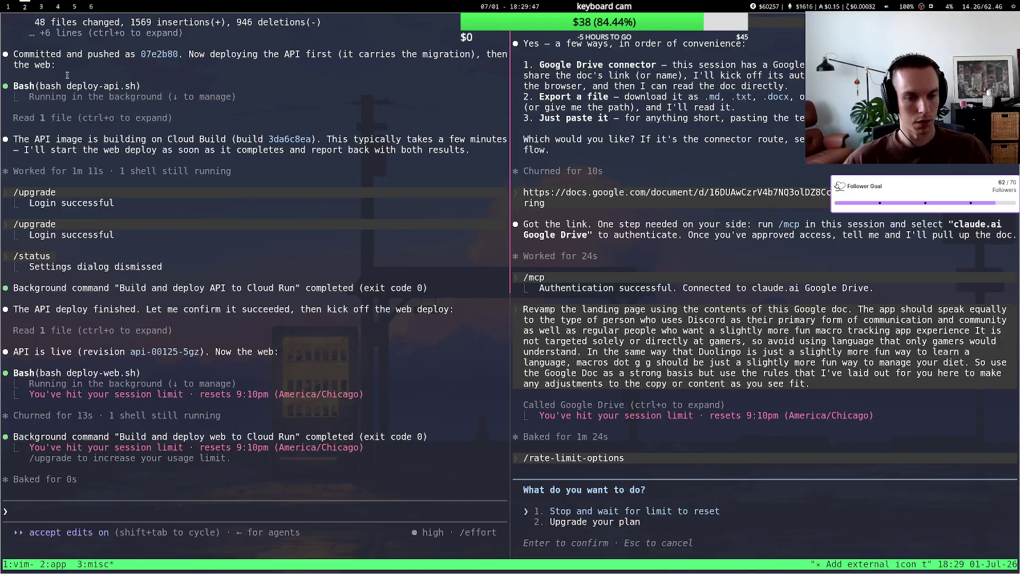
In tmux window 1, change into the repos/onlymacros/ project folder.
key(ctrl+b)
key(1)
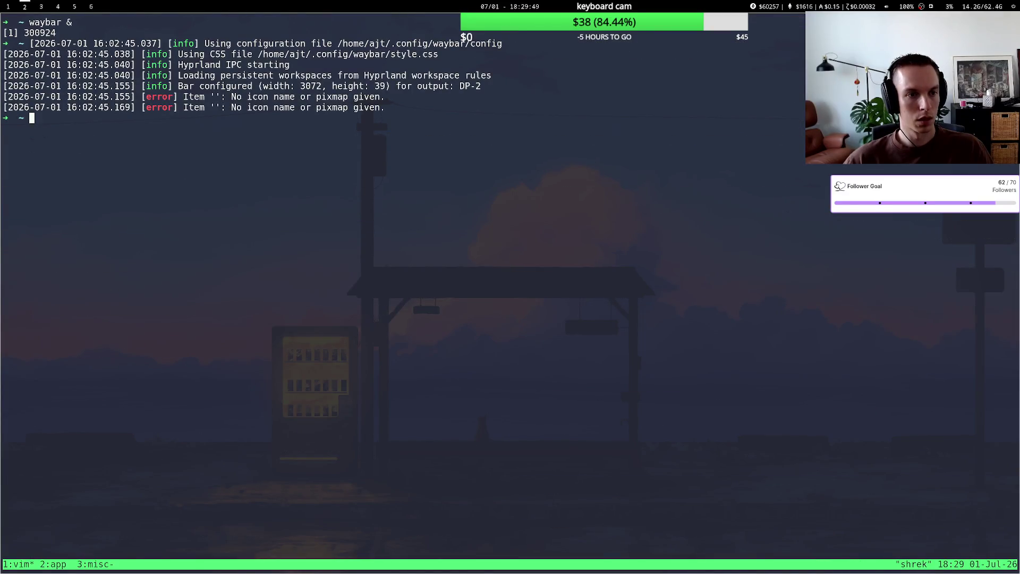
text(cd repos/onlymacros/aww)
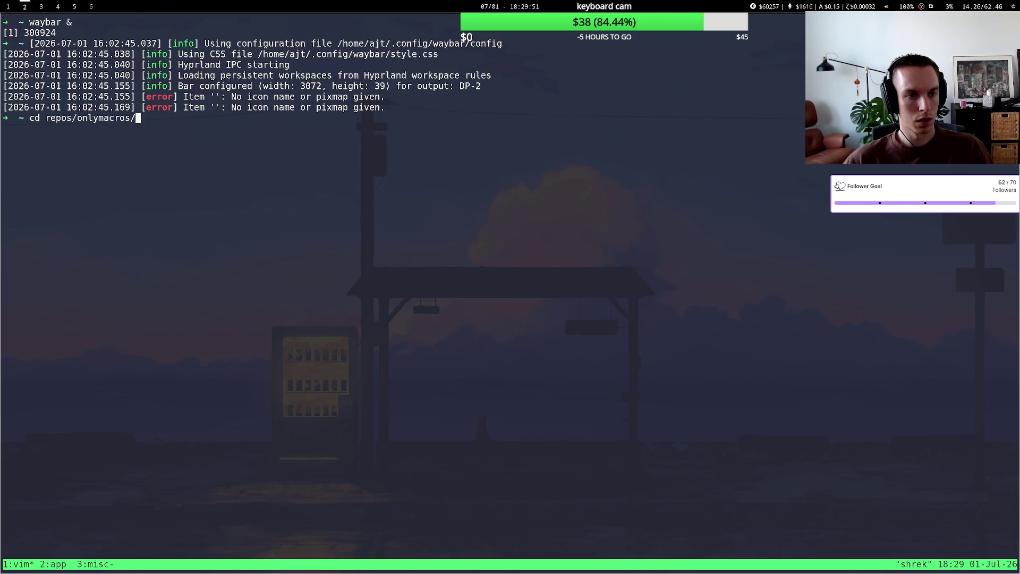
key(BackSpace)
key(BackSpace)
key(BackSpace)
key(Return)
Run ./deploy-web.sh to start the web deploy on Cloud Build.
text(./d)
key(Tab)
key(Tab)
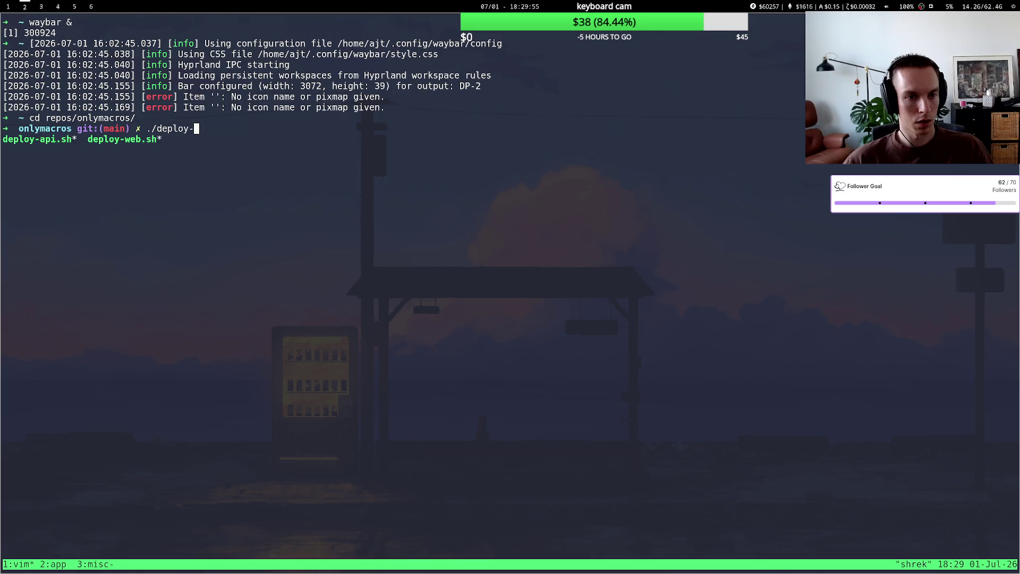
key(Tab)
key(Tab)
key(Return)
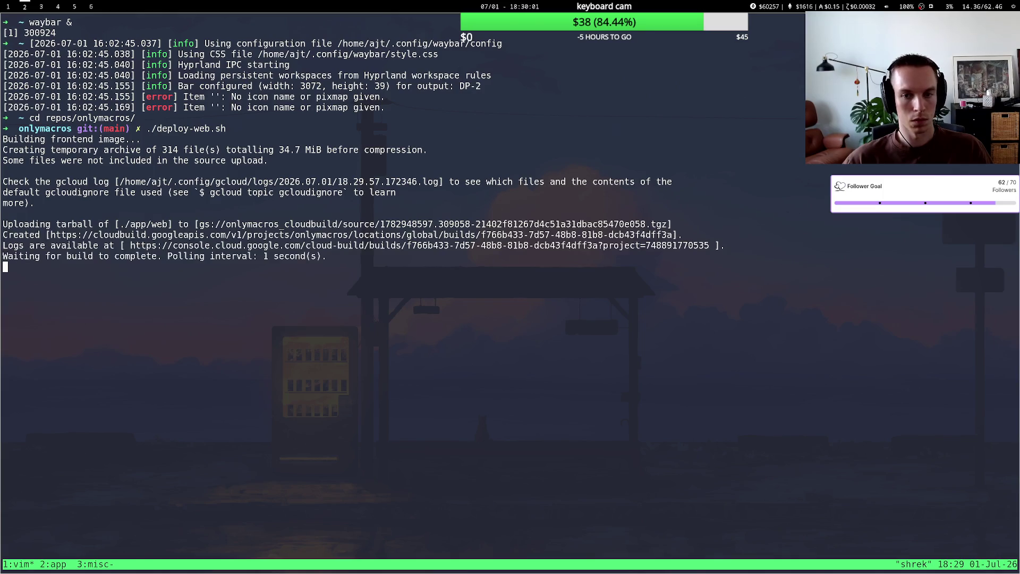
Glance at the other workspaces and the log window, then settle on tmux window 3.
key(super+1)
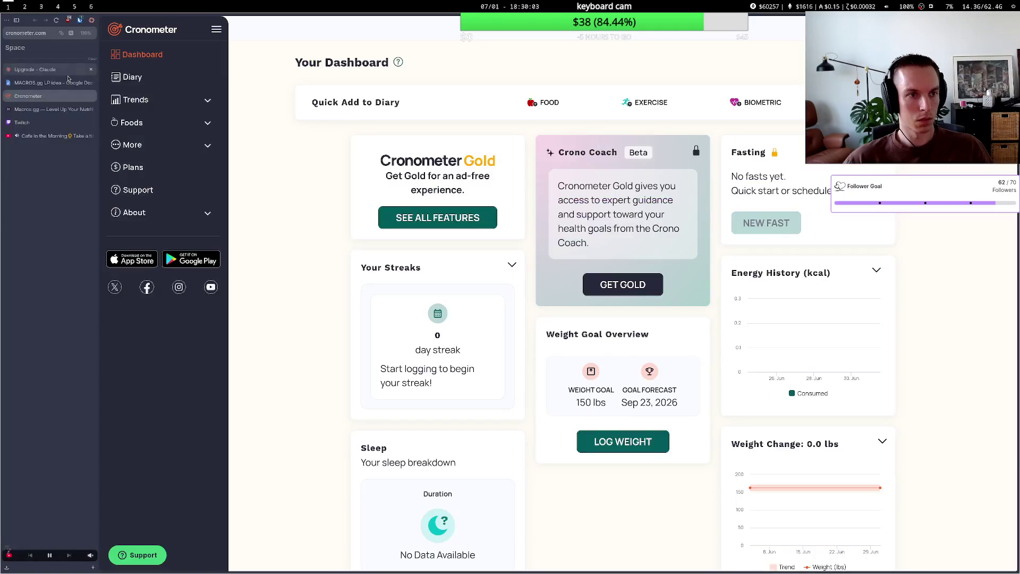
key(super+3)
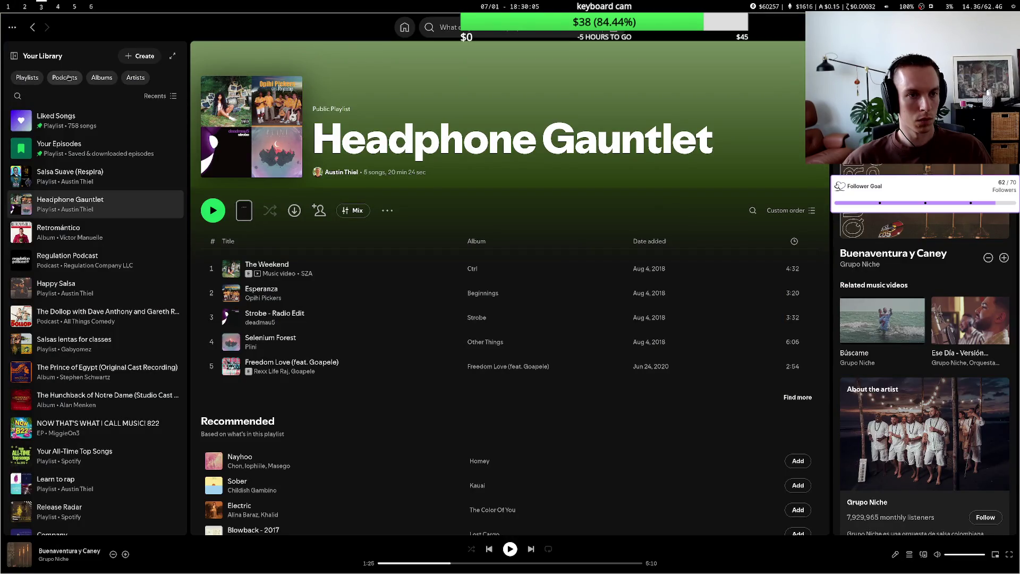
key(super+2)
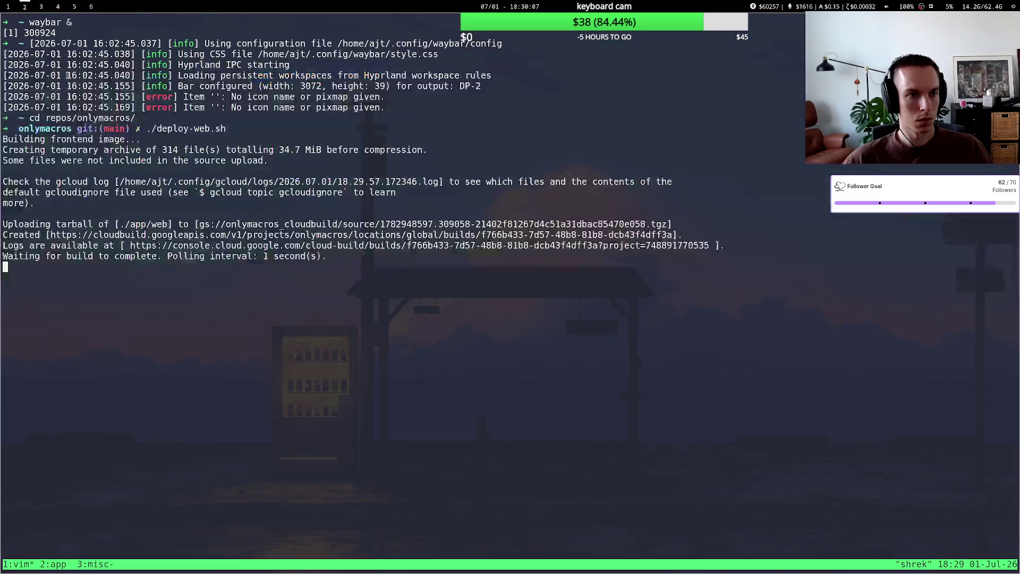
key(ctrl+b)
key(2)
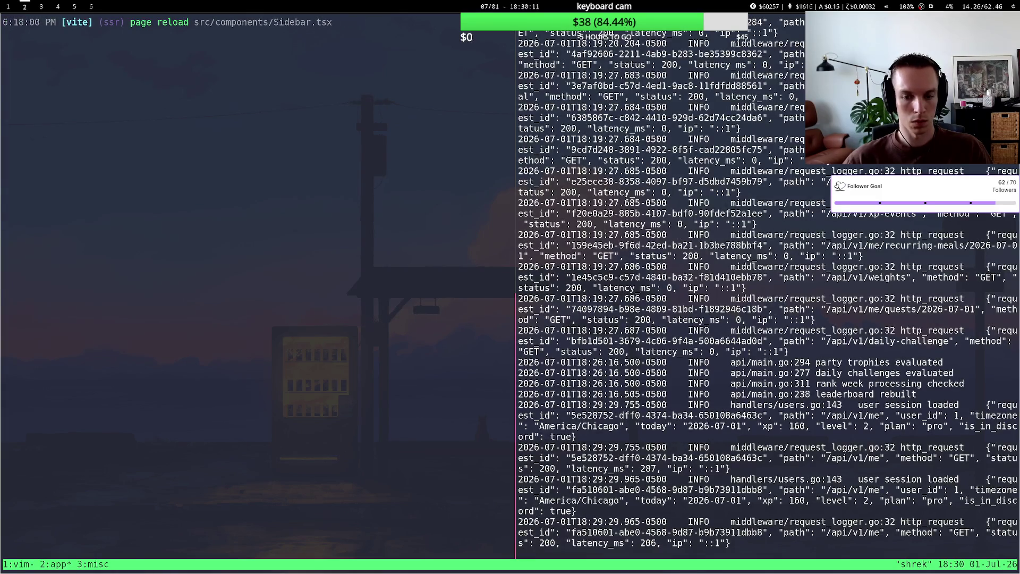
key(ctrl+b)
key(3)
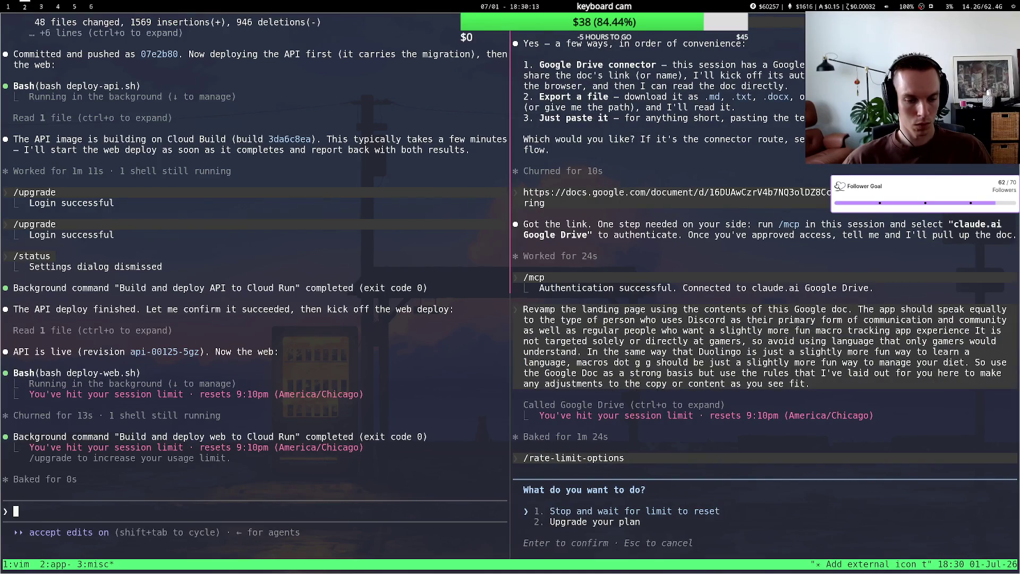
Clear the Claude session with /clear and make Opus 4.8 (1M context) the default model.
text(/clear)
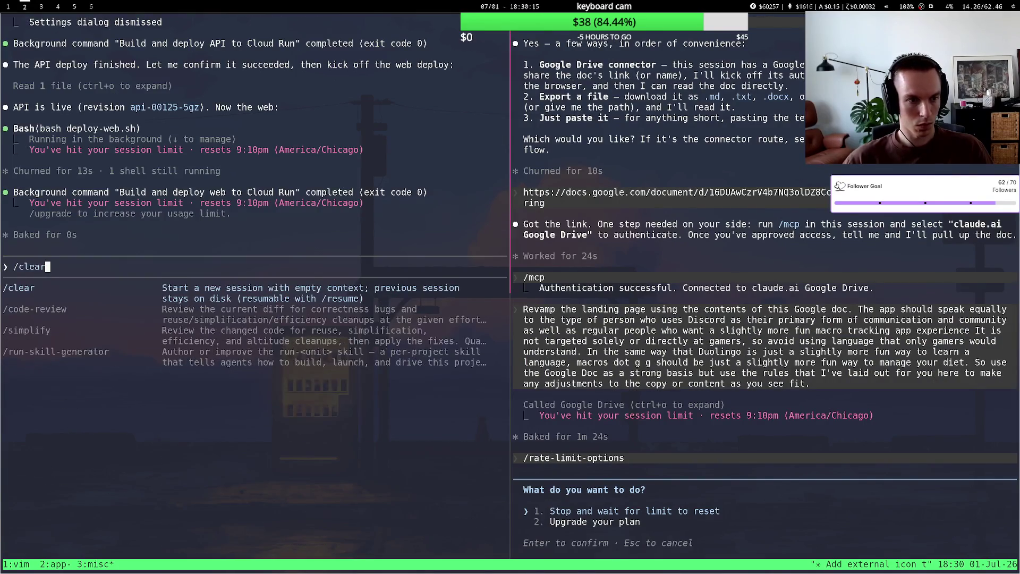
key(Return)
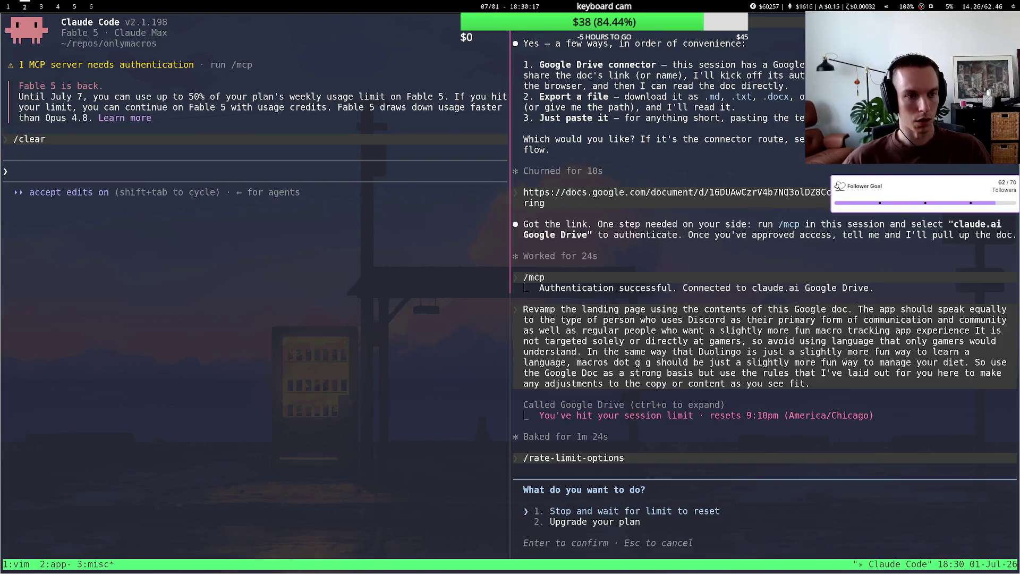
text(/mode)
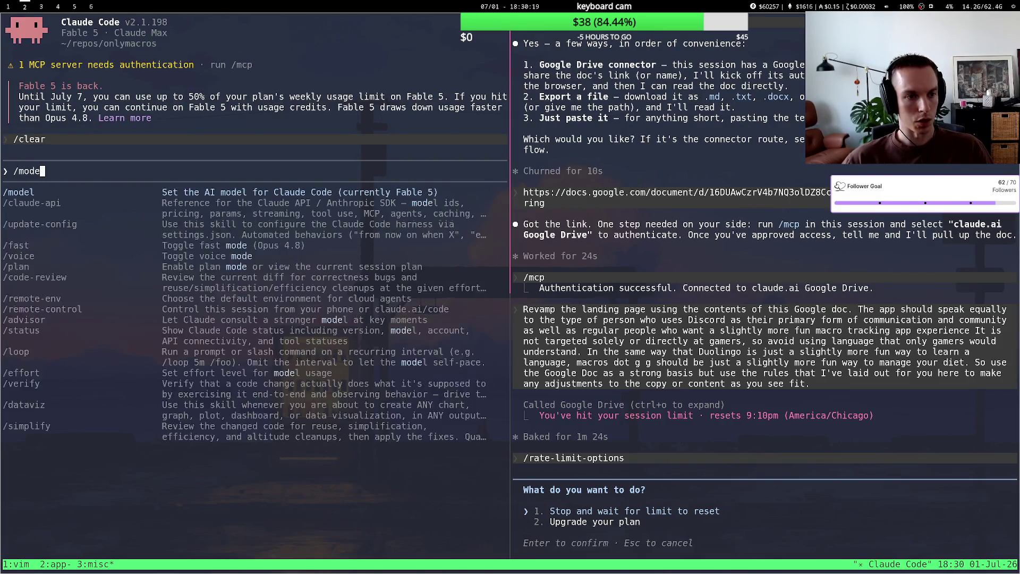
text(l)
key(Return)
key(Down)
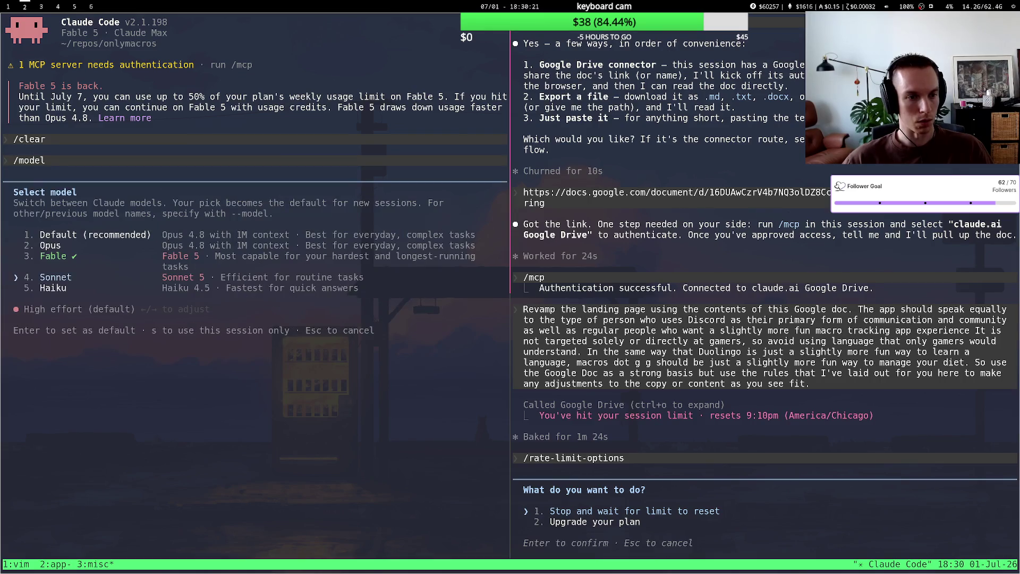
key(Up)
key(Up)
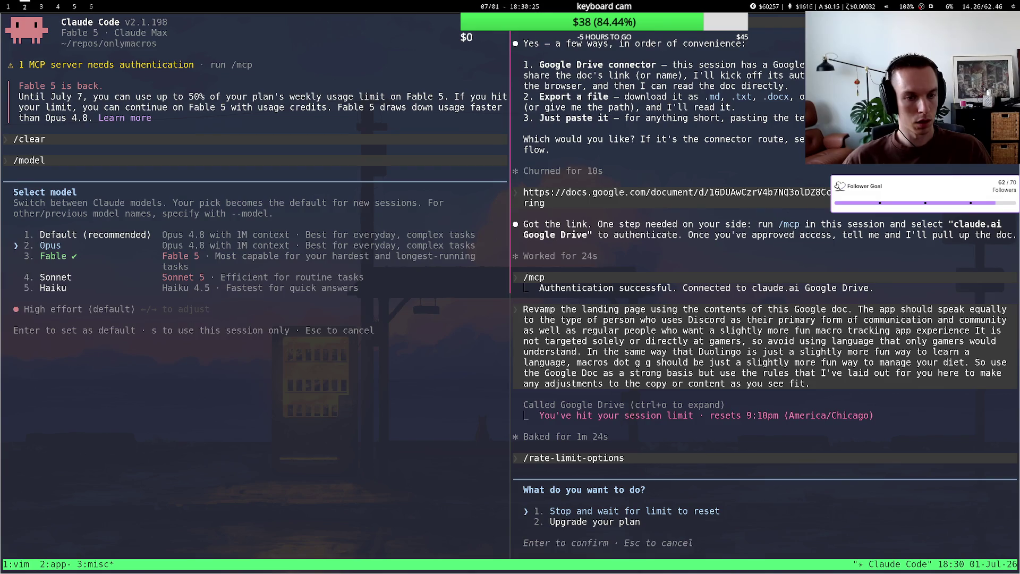
key(Return)
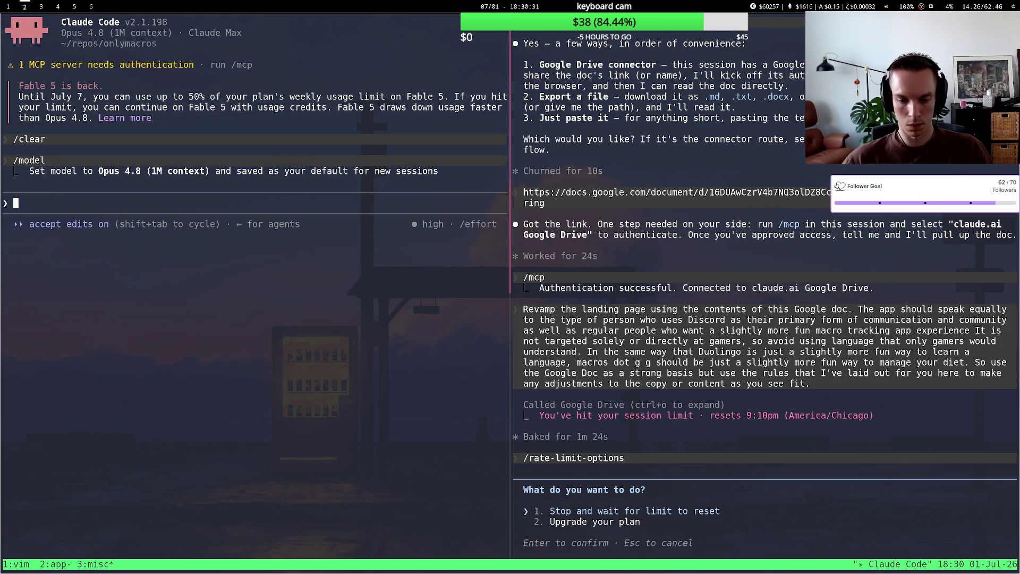
Dismiss the rate-limit prompt in the right-hand Claude session, then go to the browser workspace.
key(ctrl+b)
key(Right)
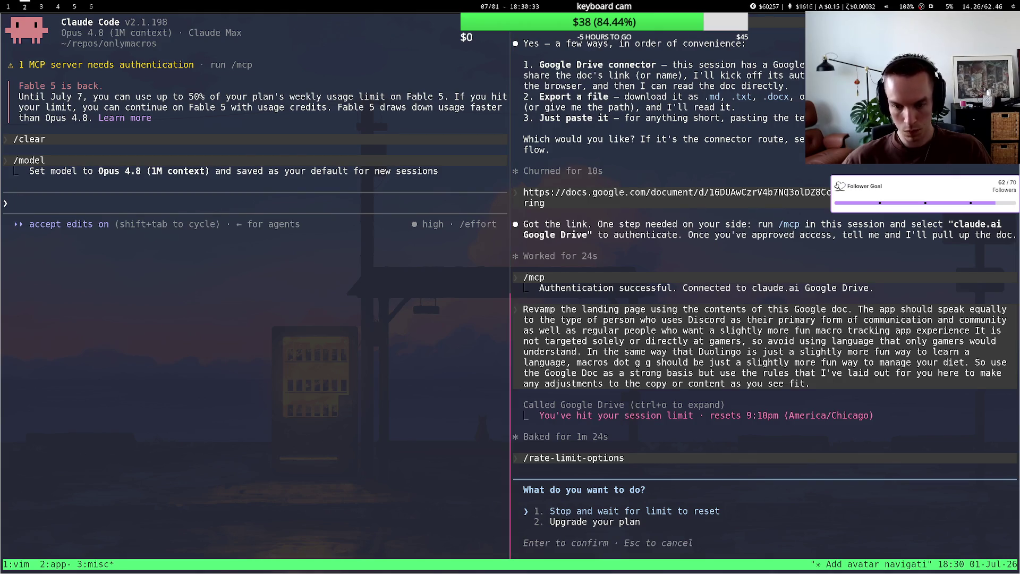
key(Escape)
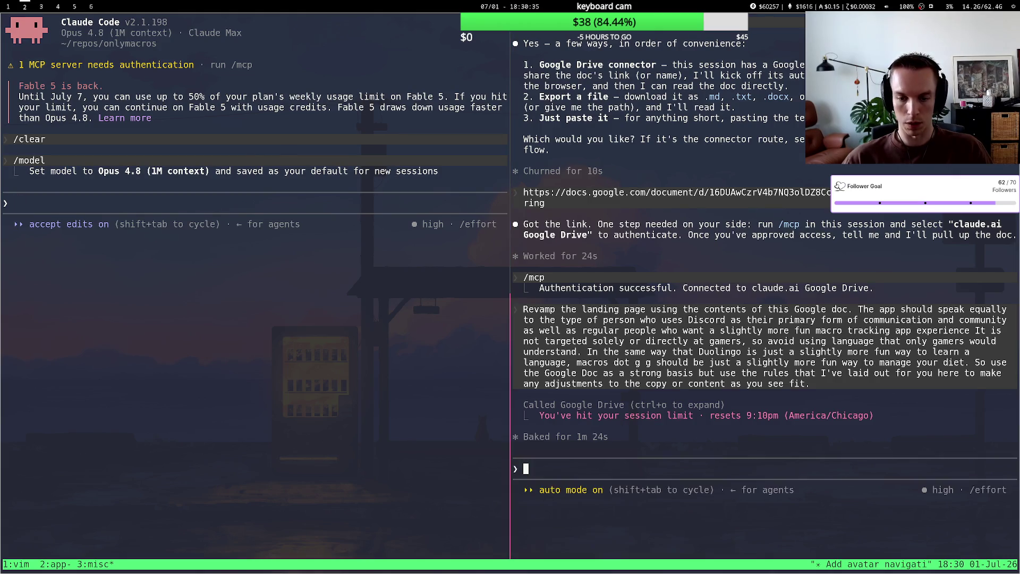
key(super+1)
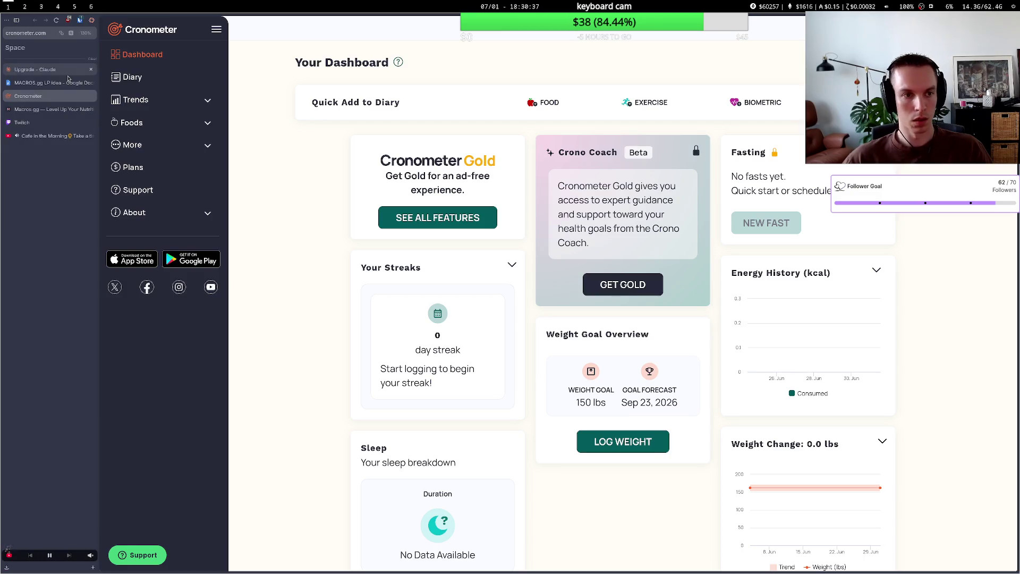
Close the Claude upgrade and Google Doc browser tabs.
click(66, 70)
click(66, 82)
click(85, 71)
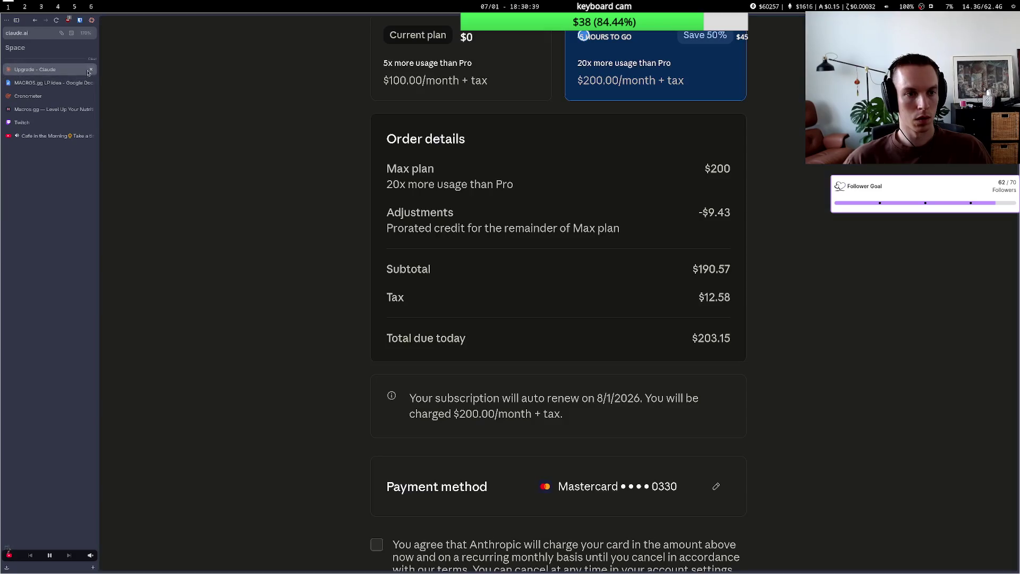
click(90, 70)
click(91, 71)
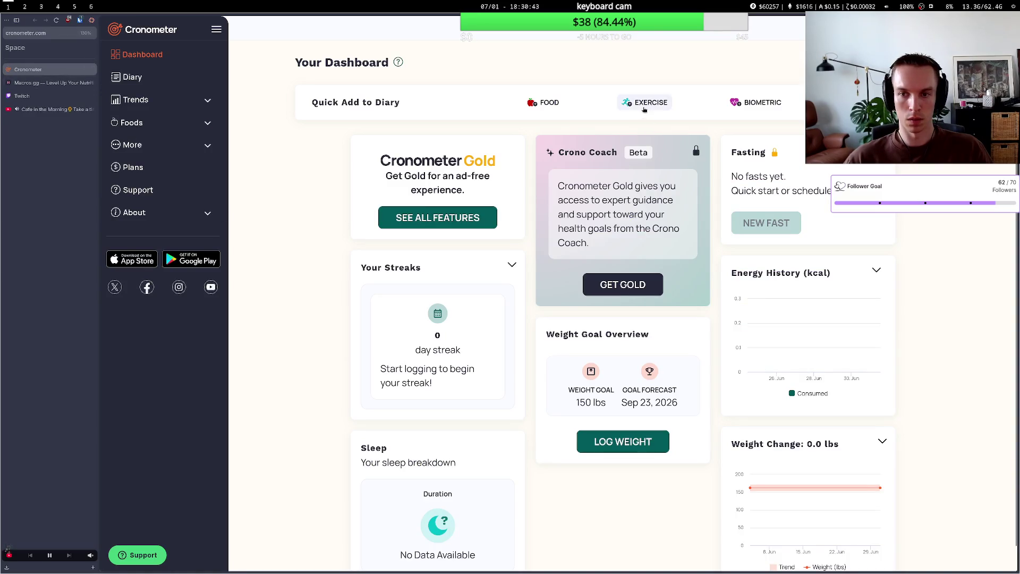
Try adding a custom biometric in Cronometer, then dismiss the Gold upsell and the dialog.
click(757, 102)
click(546, 259)
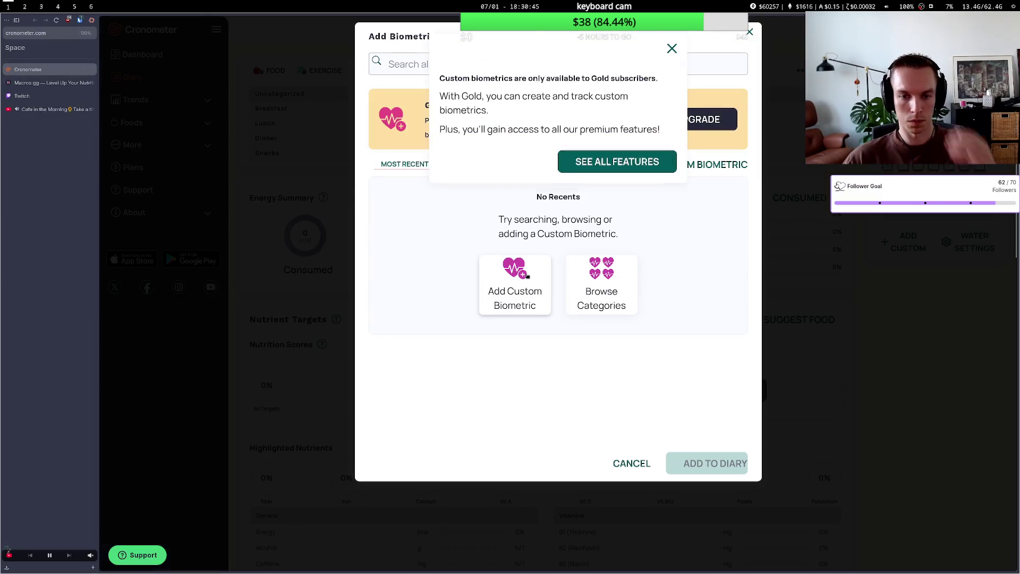
click(671, 51)
click(750, 35)
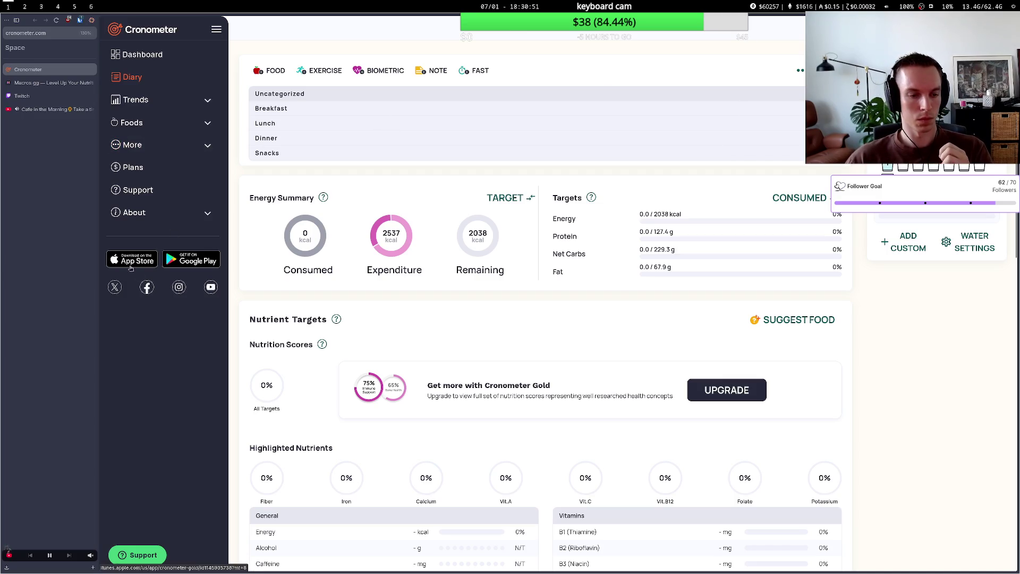
Compare the Cronometer Diary with the Macros.gg dashboard, ending on Macros.gg.
scroll(186, 453, down, 3)
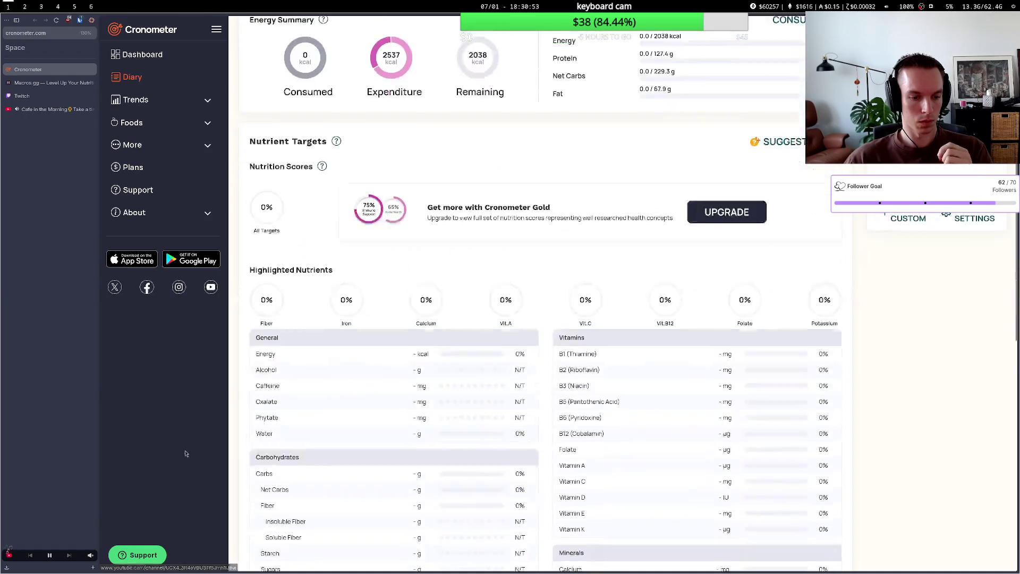
scroll(186, 454, up, 4)
click(45, 84)
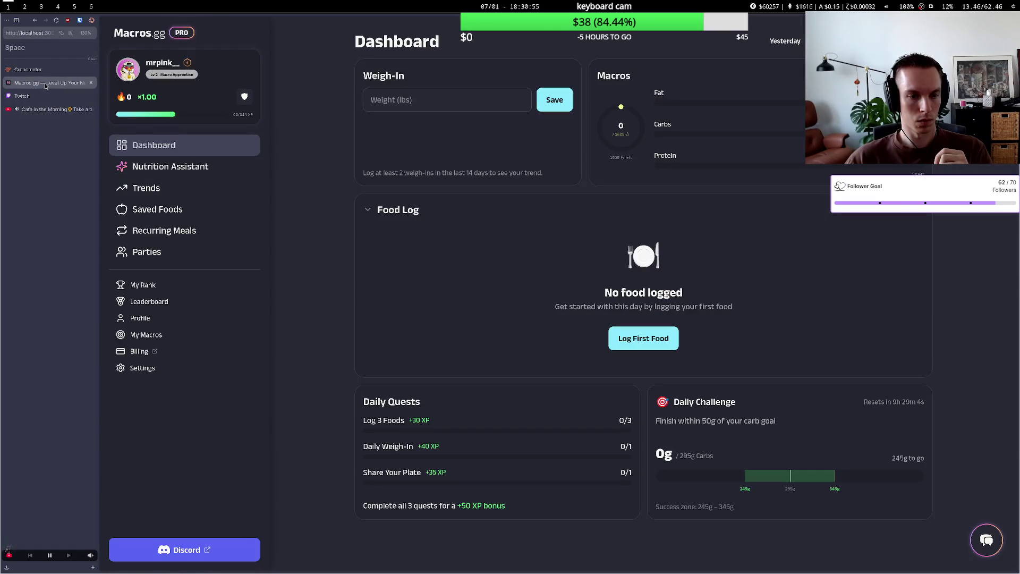
key(ctrl+Tab)
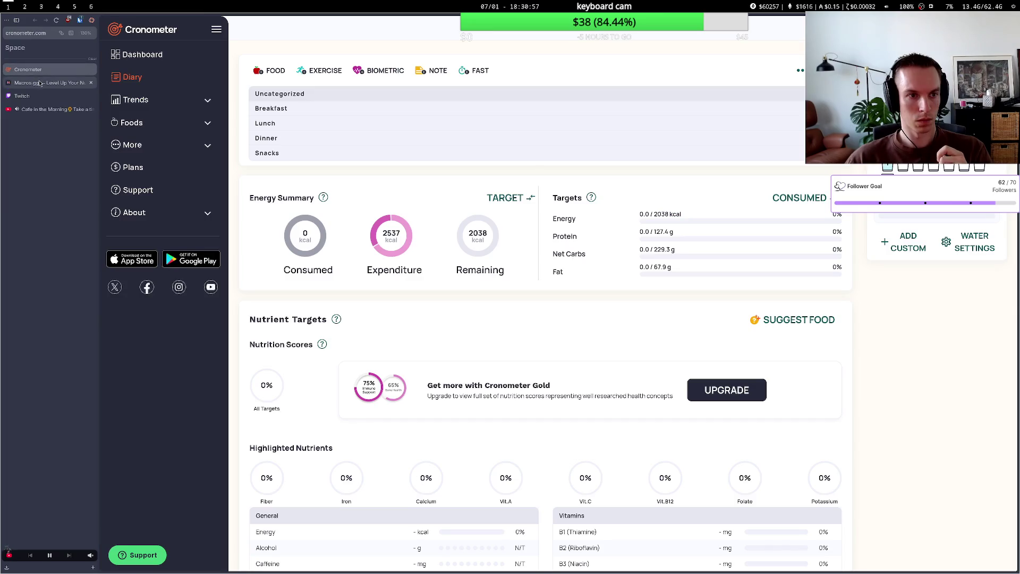
click(40, 83)
click(44, 71)
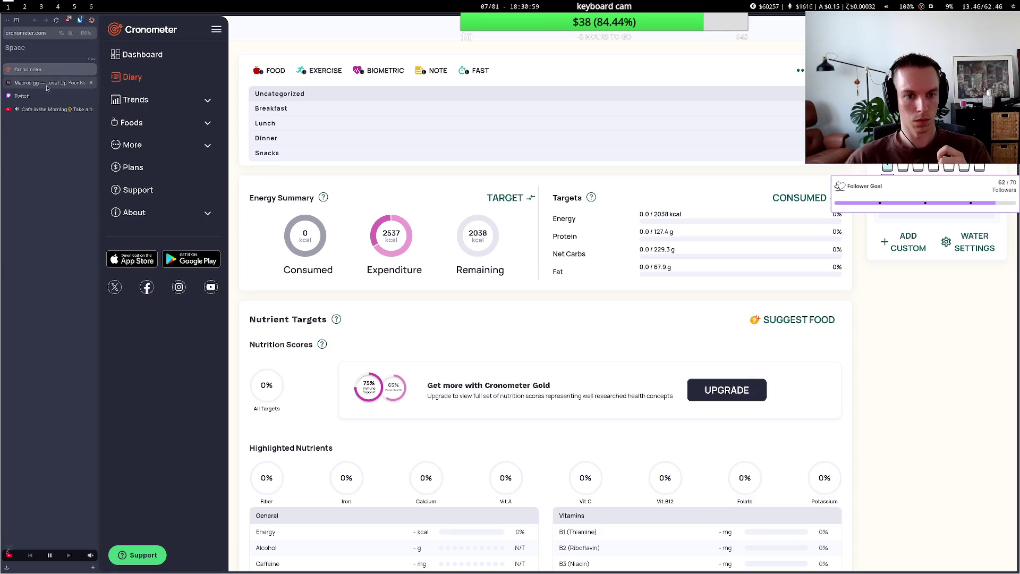
click(47, 84)
click(51, 75)
click(53, 84)
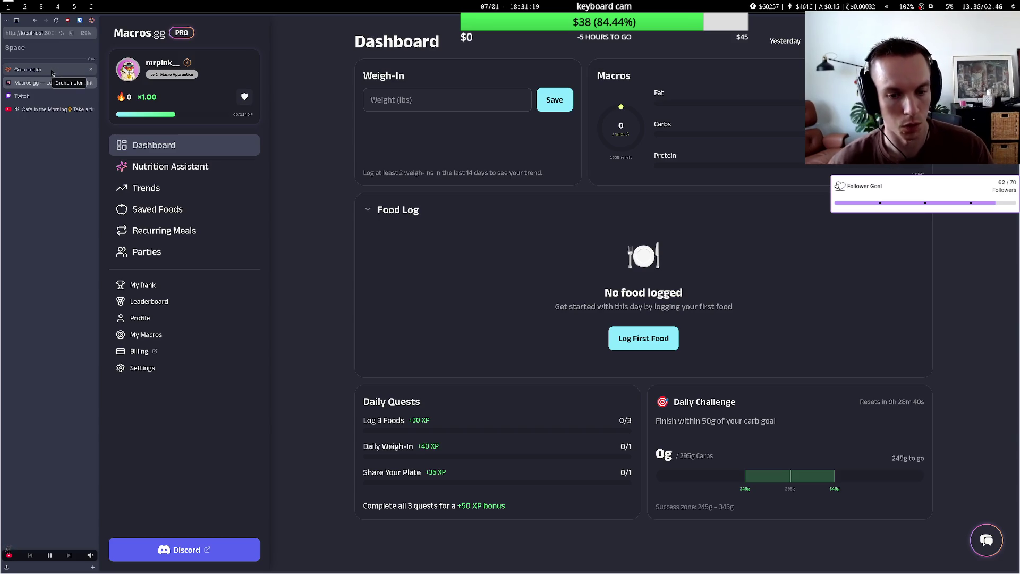
After reviewing the empty Macros.gg food log and quests, return to the Claude Code terminal on workspace 2.
key(super+2)
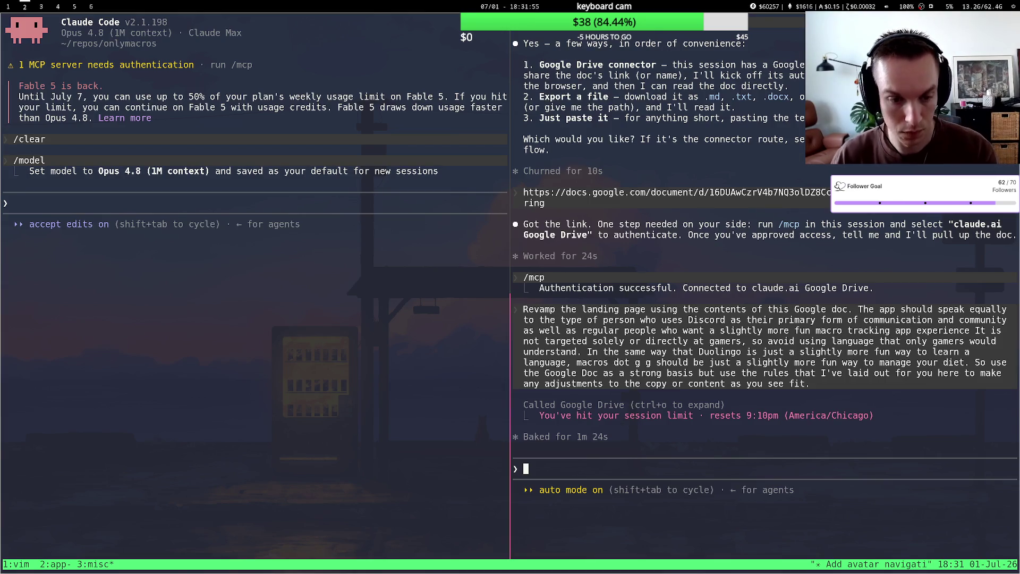
Check the build output and server log tmux windows and Claude Code, then bring up the Macros.gg browser.
key(ctrl+b)
key(1)
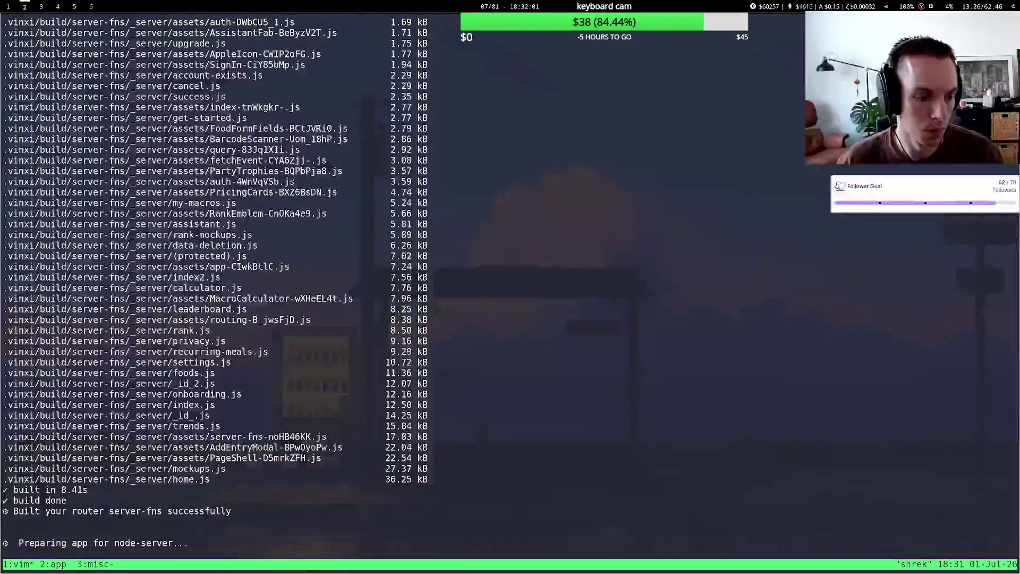
key(ctrl+b)
key(2)
key(ctrl+b)
key(1)
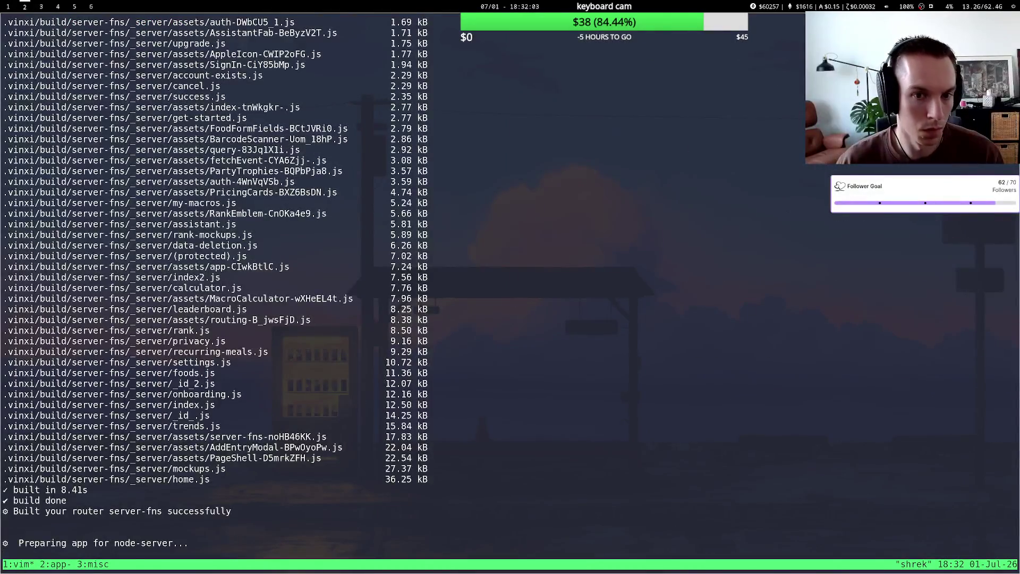
key(ctrl+b)
key(2)
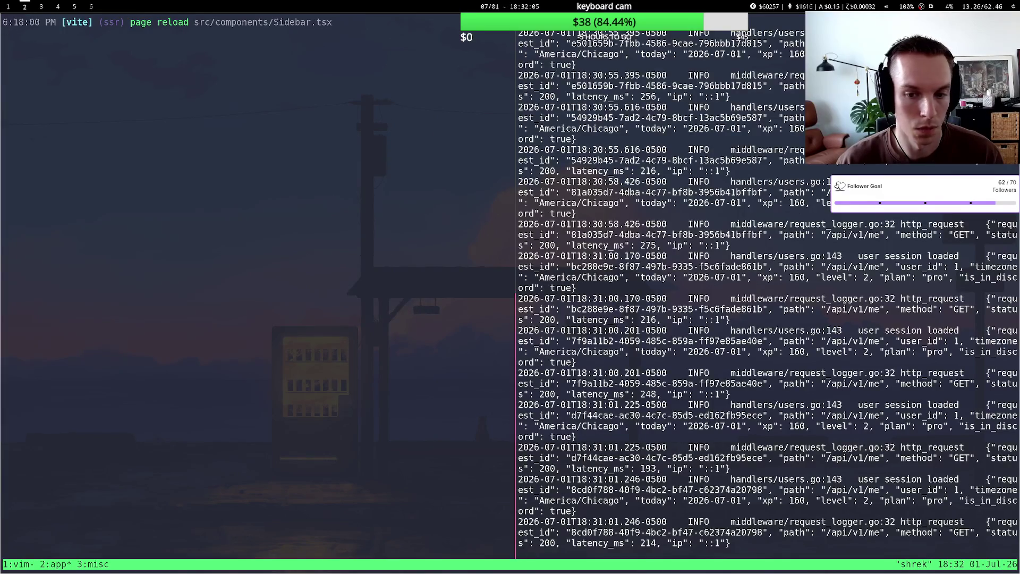
key(ctrl+b)
key(1)
key(ctrl+b)
key(3)
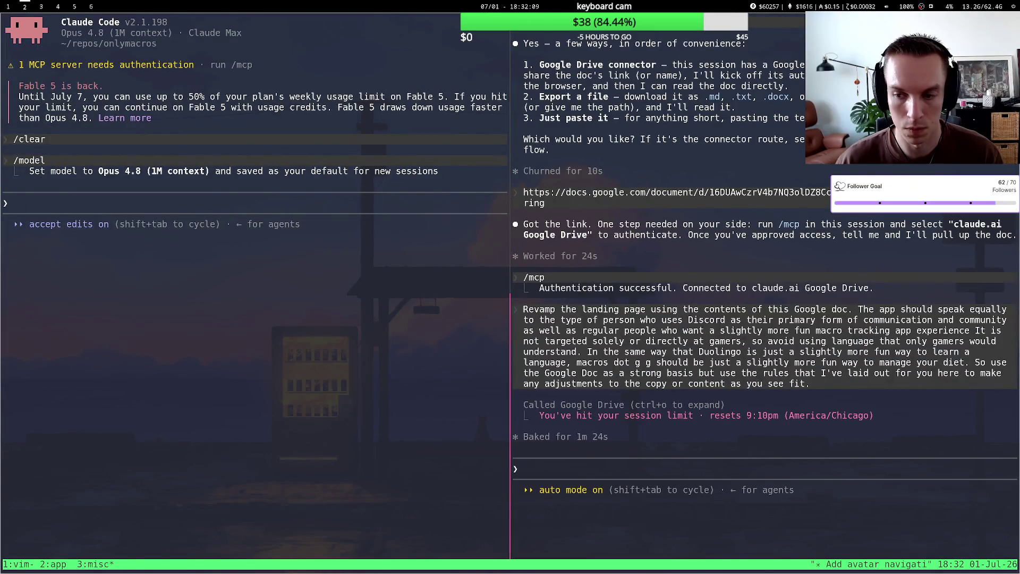
key(super+1)
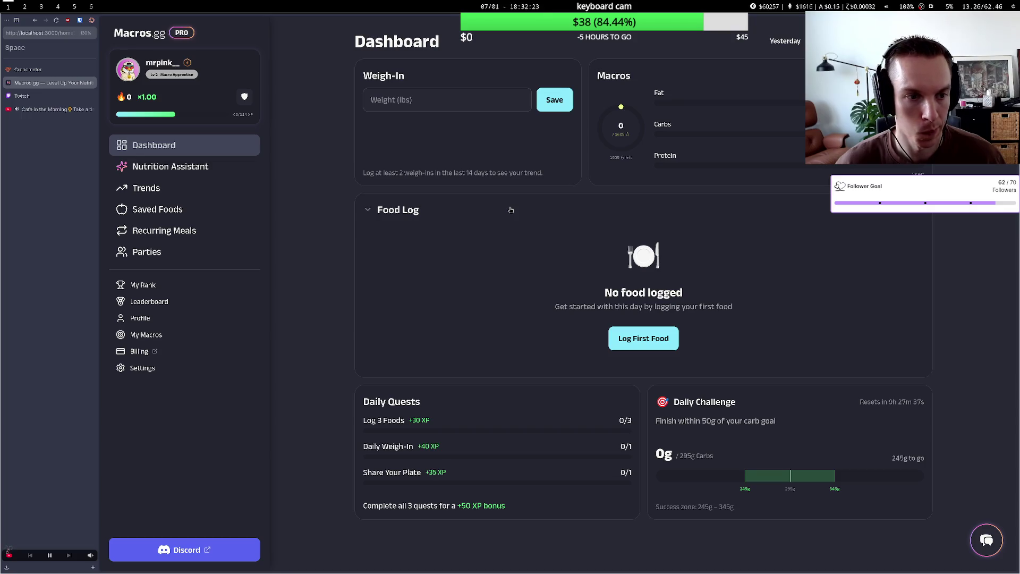
Visit Saved Foods, Trends, Nutrition Assistant, Dashboard, Recurring Meals and Parties in the local build.
click(217, 212)
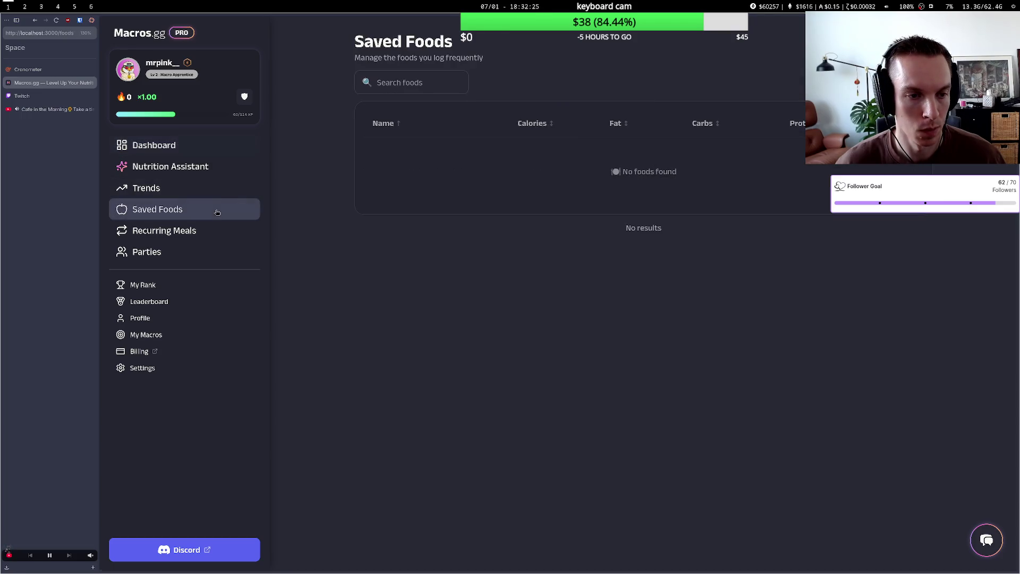
click(206, 188)
click(207, 166)
click(206, 145)
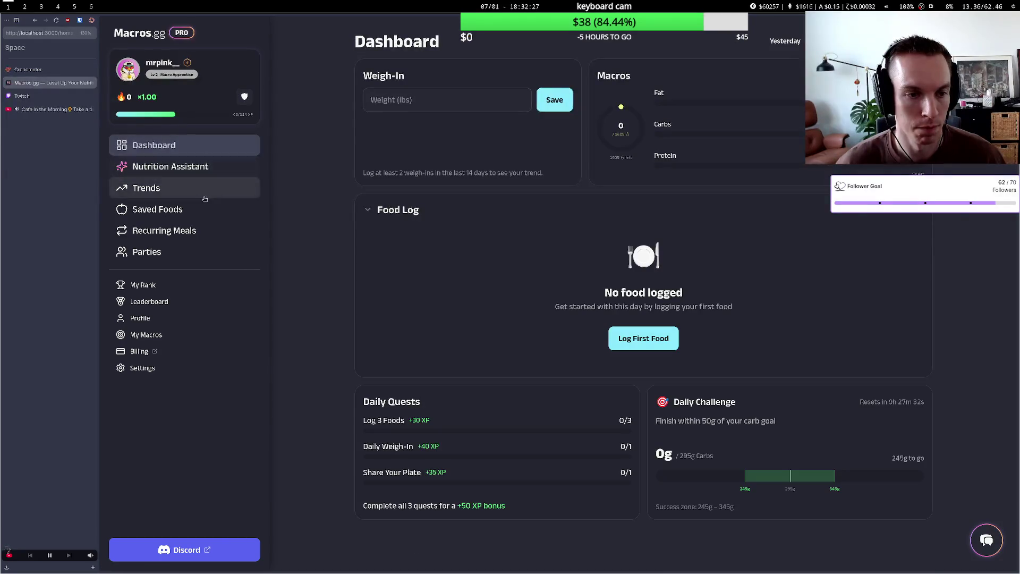
click(205, 210)
click(206, 231)
click(204, 252)
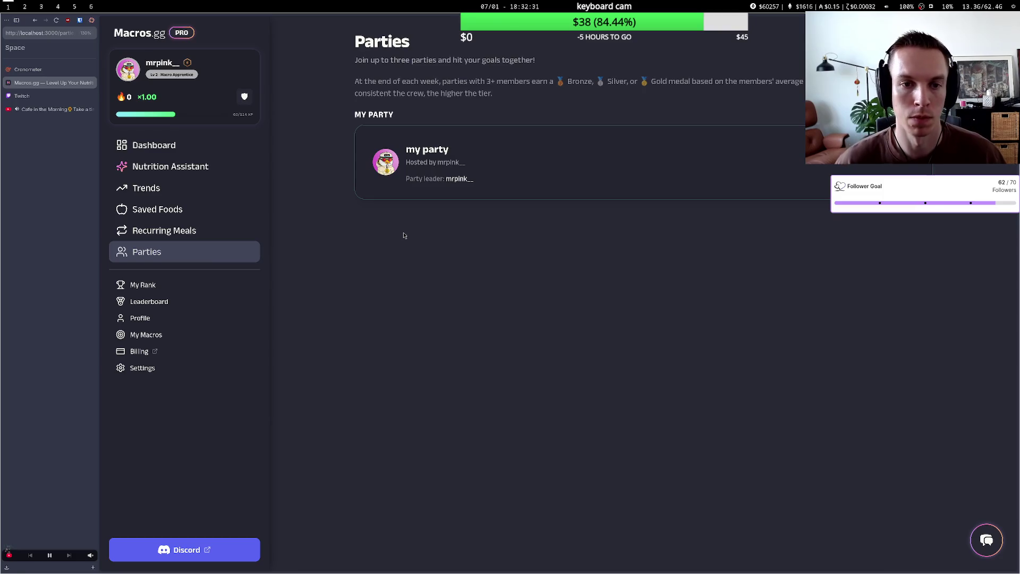
Open the details of 'my party', then return to the All parties list.
click(467, 186)
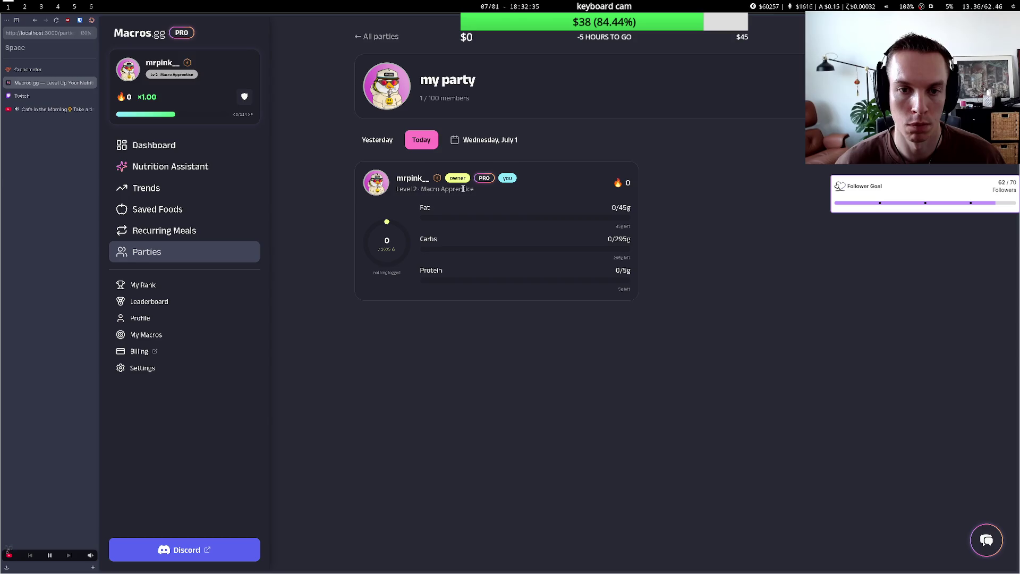
click(387, 36)
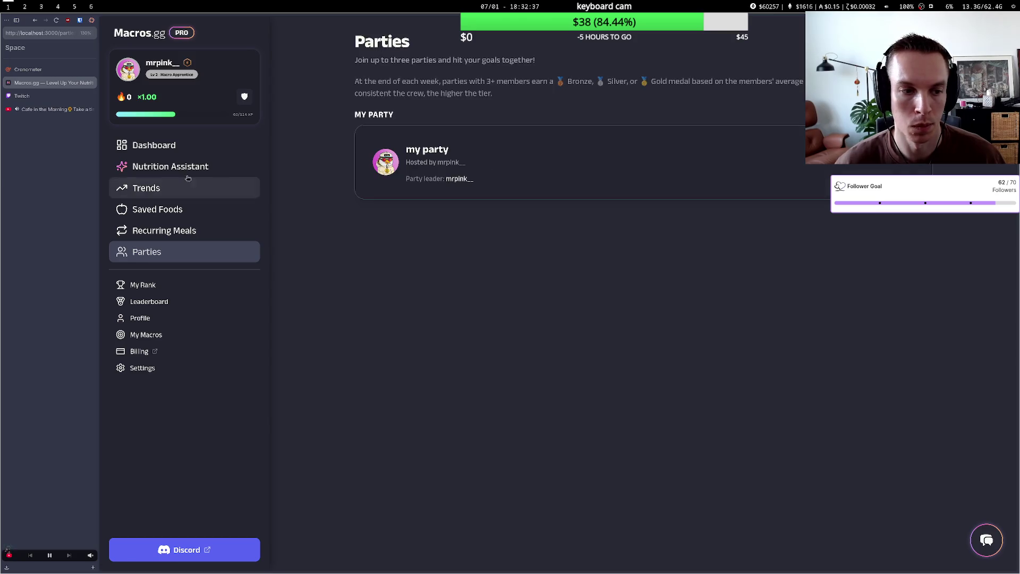
key(ctrl+t)
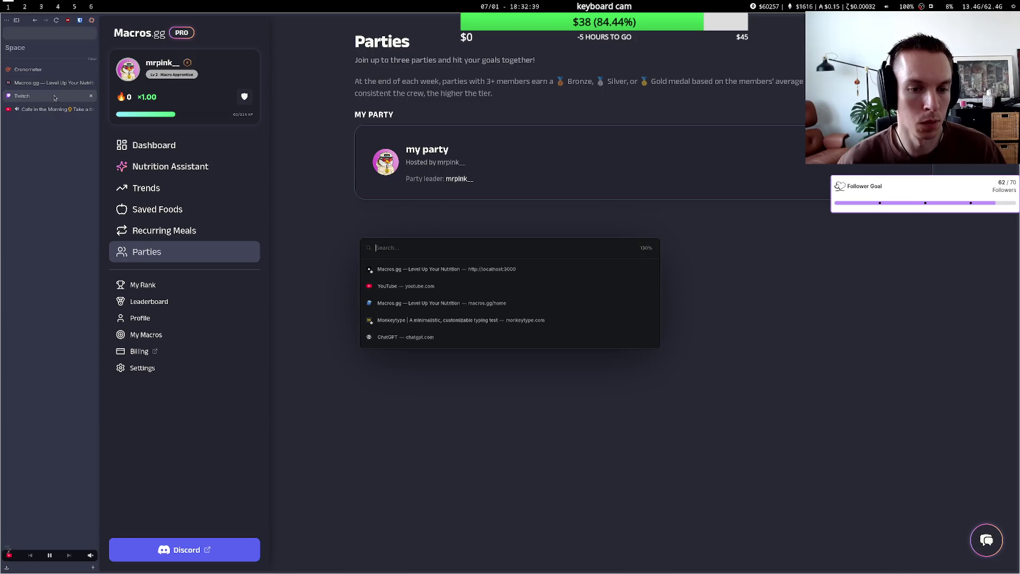
Load the live macros.gg site and look over its food log, including the Protein Bar entry's options.
text(macros.gg)
key(Return)
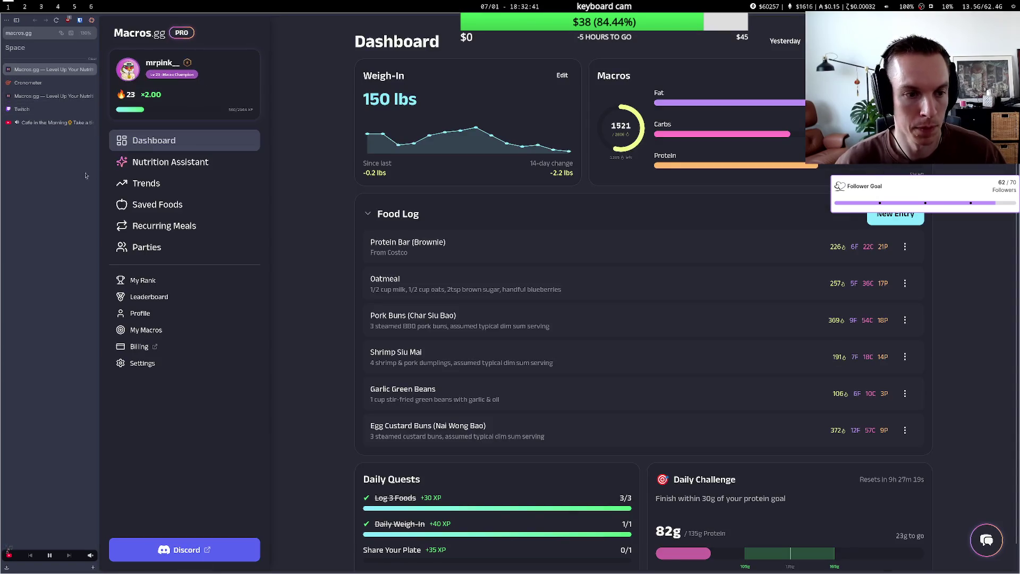
scroll(346, 202, down, 1)
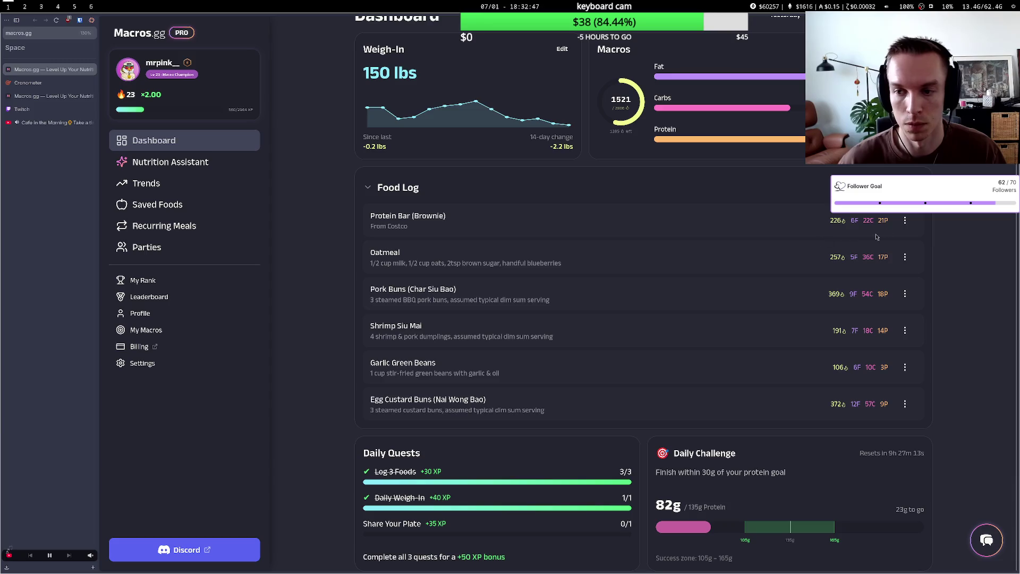
click(905, 220)
click(556, 216)
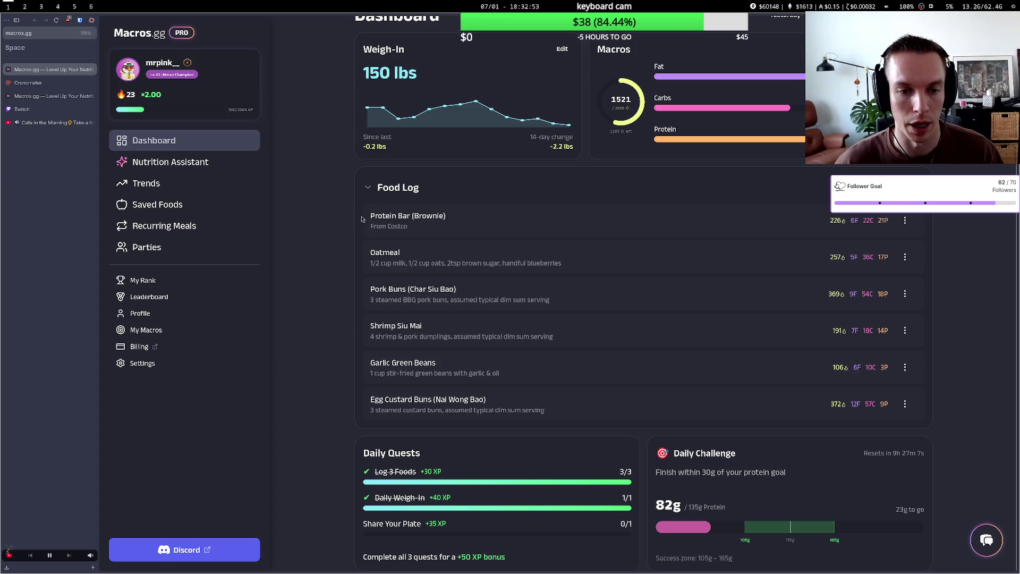
scroll(365, 227, up, 1)
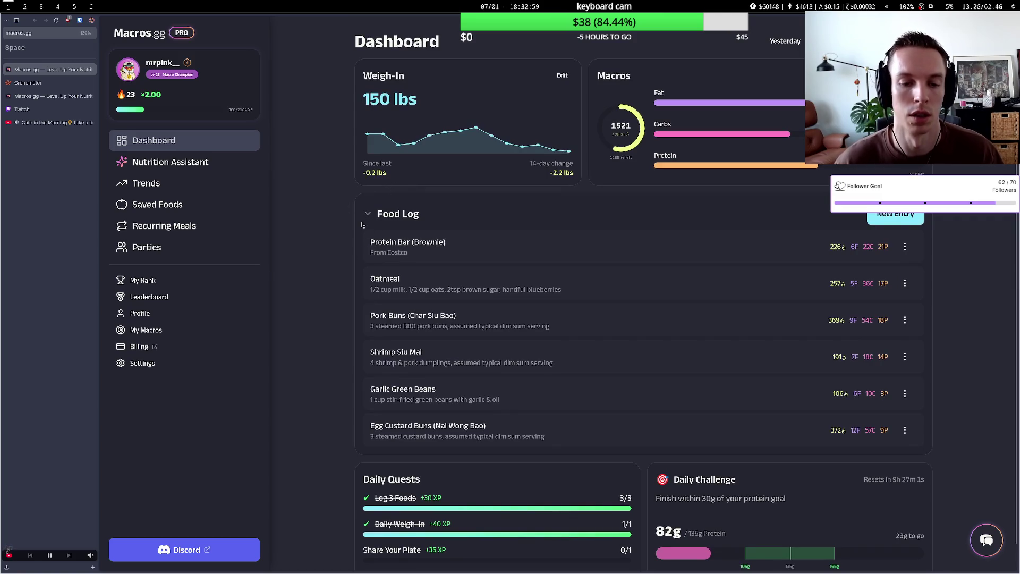
Log out from Settings to see the public landing page, then sign back in with Discord.
key(ctrl+l)
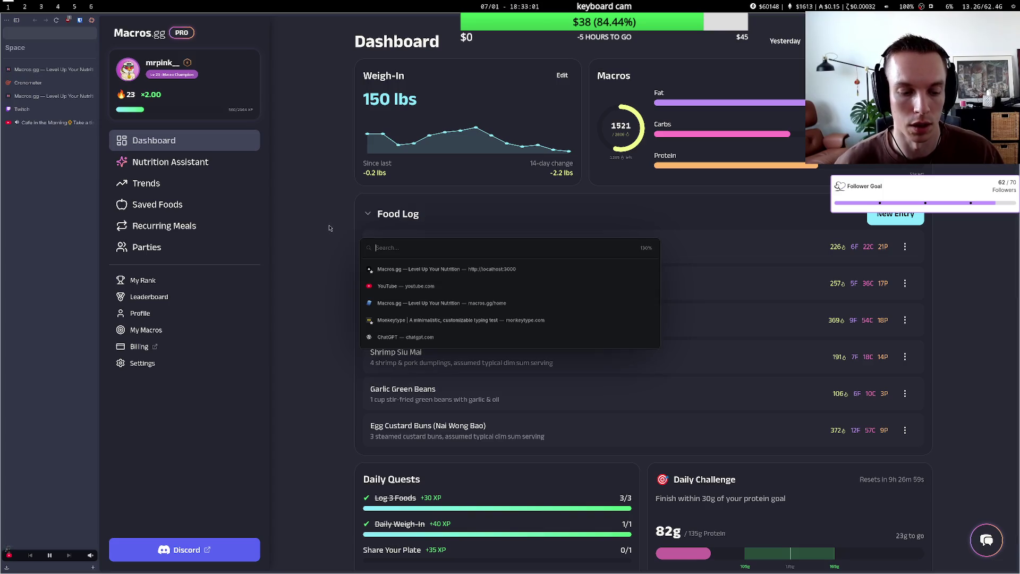
key(Escape)
click(142, 363)
scroll(609, 507, down, 5)
scroll(609, 506, down, 3)
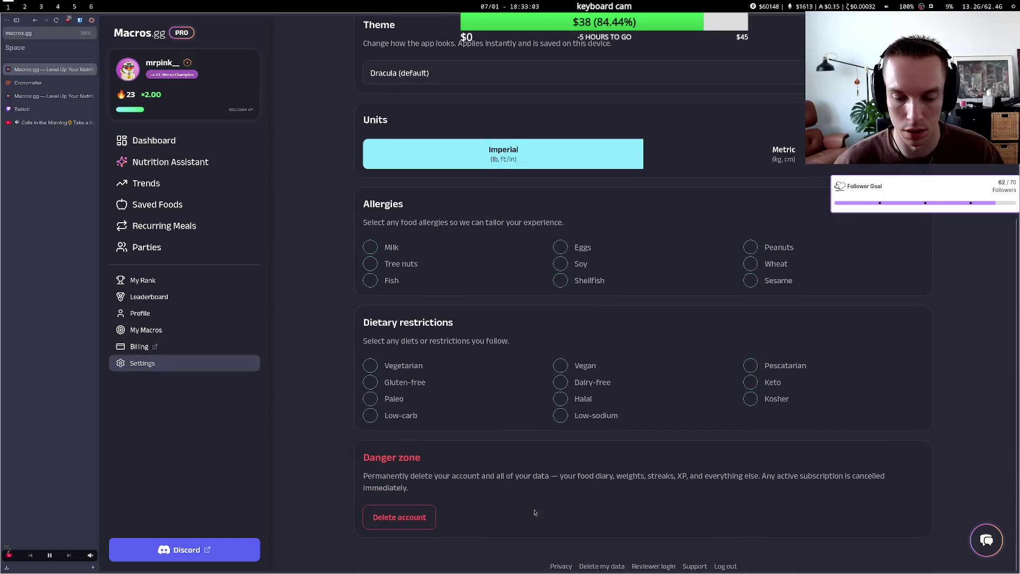
click(727, 567)
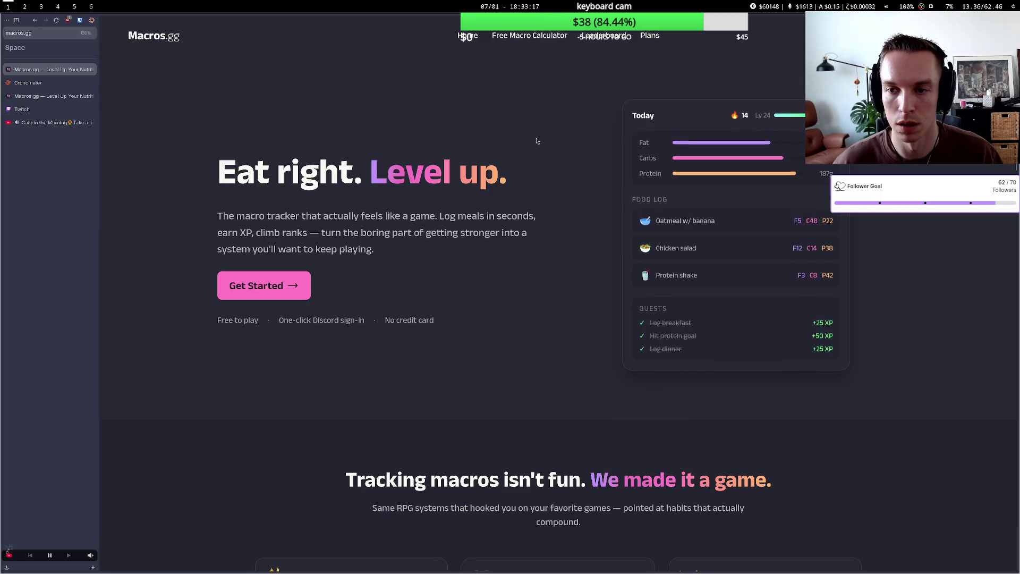
click(642, 41)
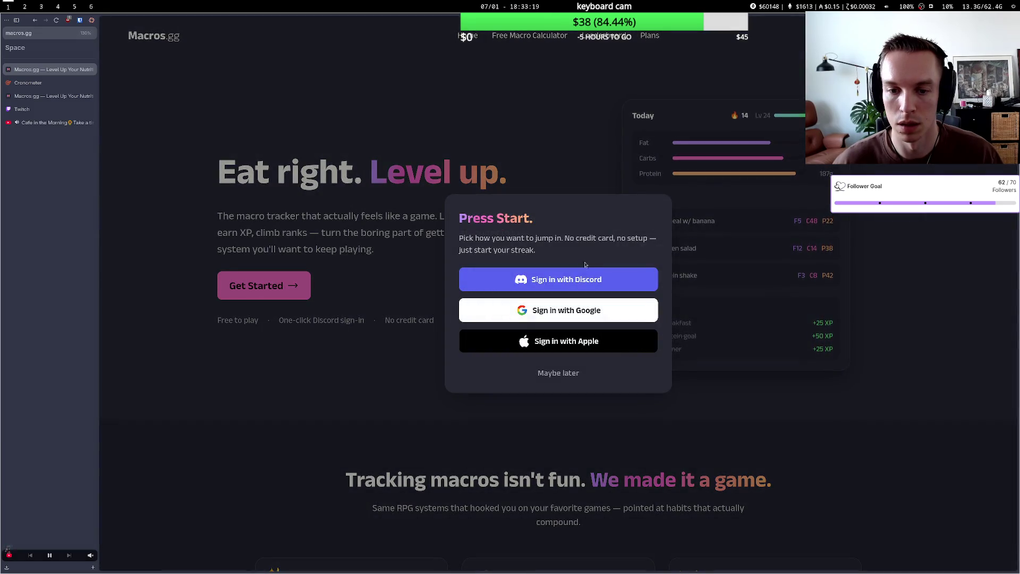
click(584, 279)
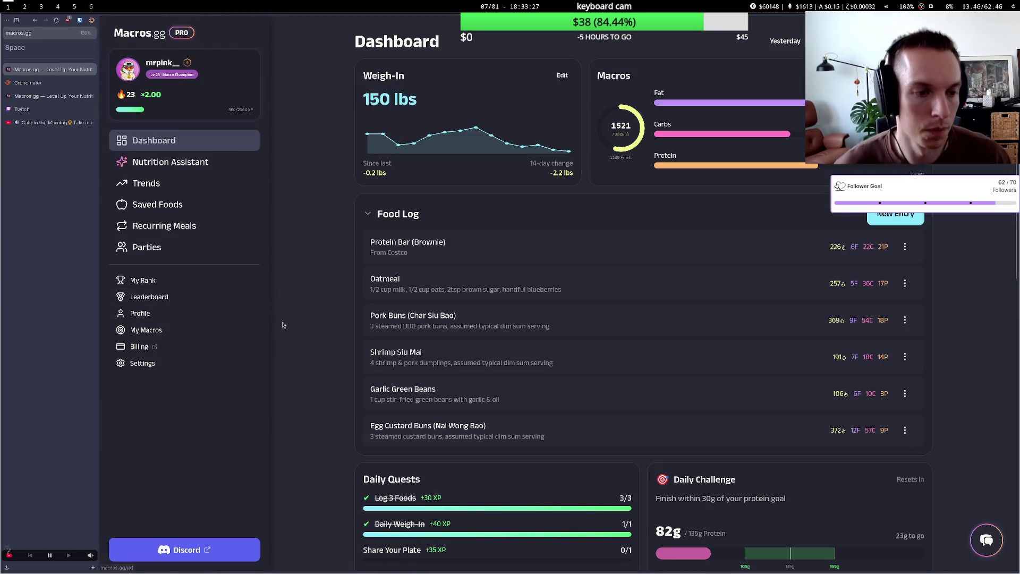
Open the Leaderboard from My Rank and compare Most XP Gained, Longest Active Streak and Most Meals Logged.
click(142, 281)
click(148, 296)
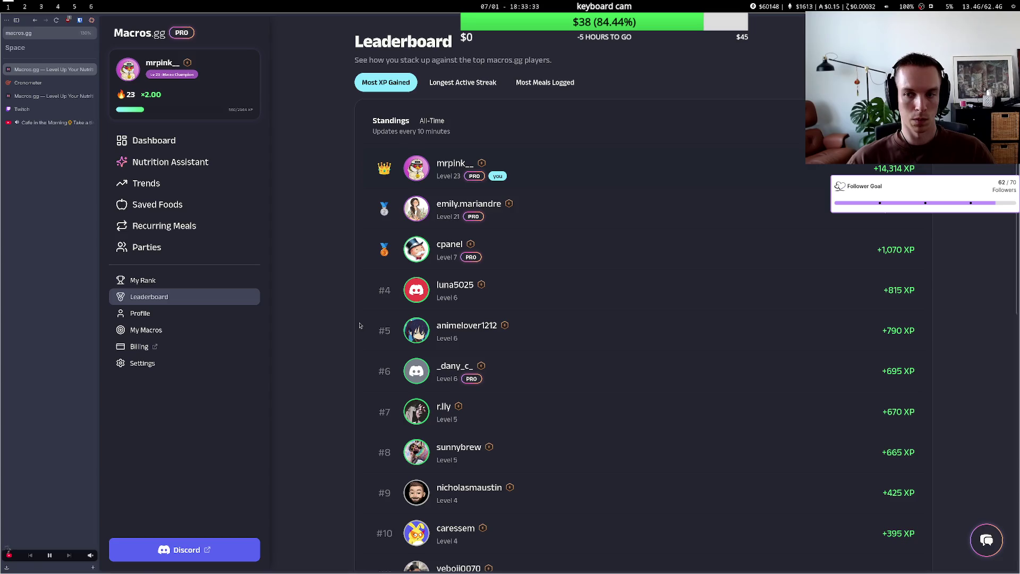
click(459, 84)
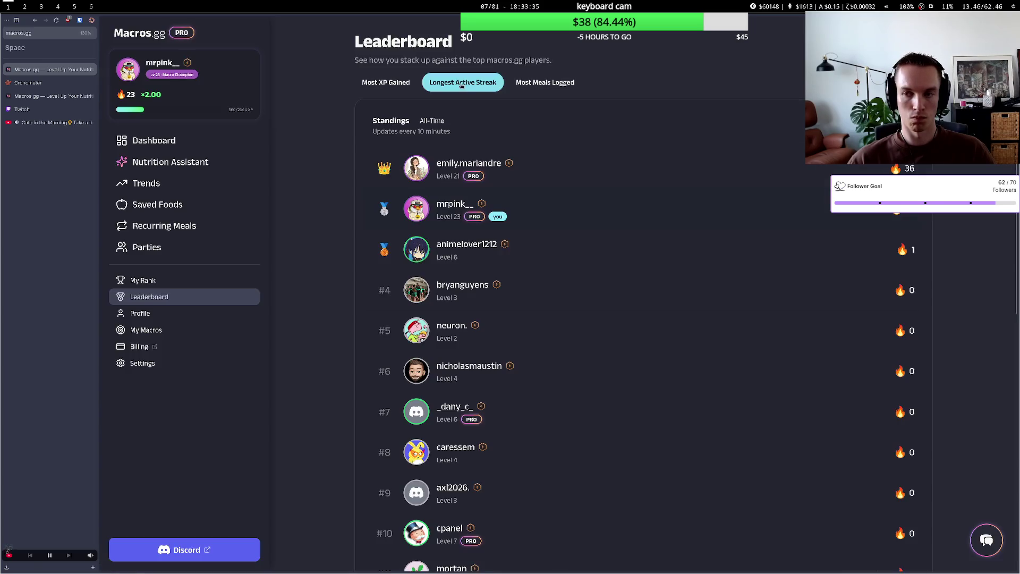
click(530, 85)
click(402, 87)
click(429, 85)
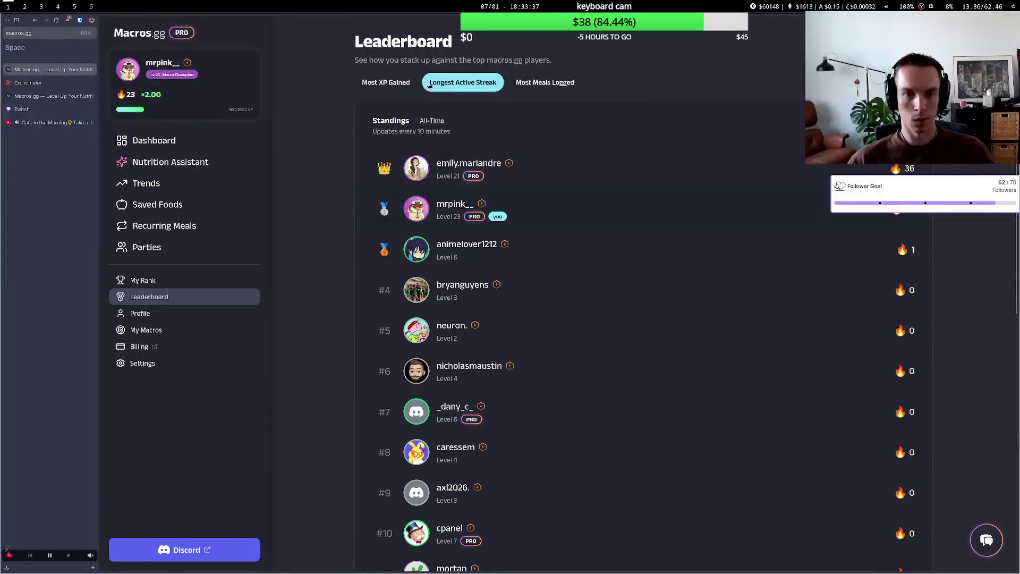
click(410, 88)
click(429, 85)
click(408, 90)
click(429, 86)
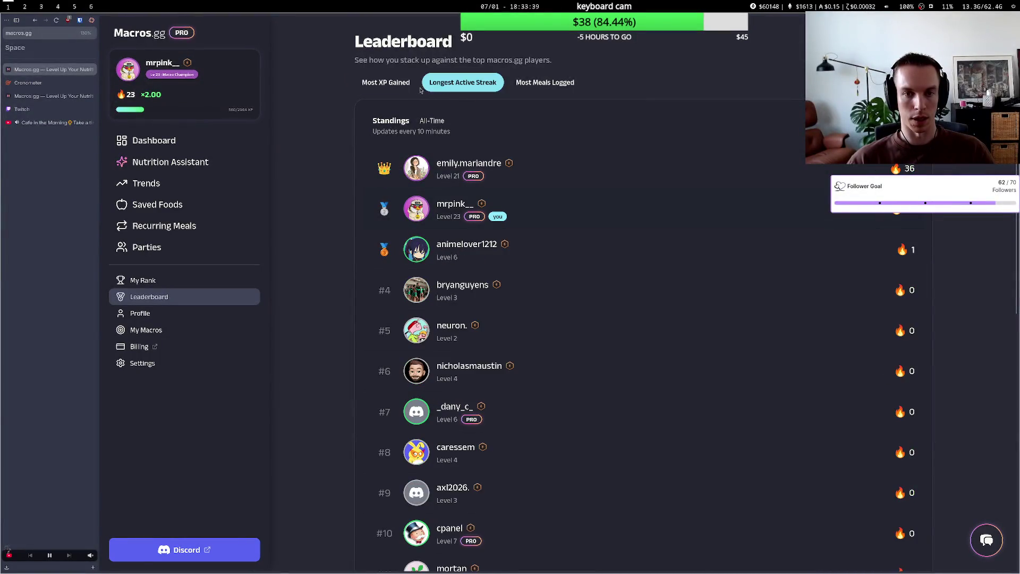
click(409, 88)
click(428, 86)
click(409, 89)
Flip between the XP, streak and meals rankings again, then return to the Dashboard and the Cronometer diary.
click(447, 90)
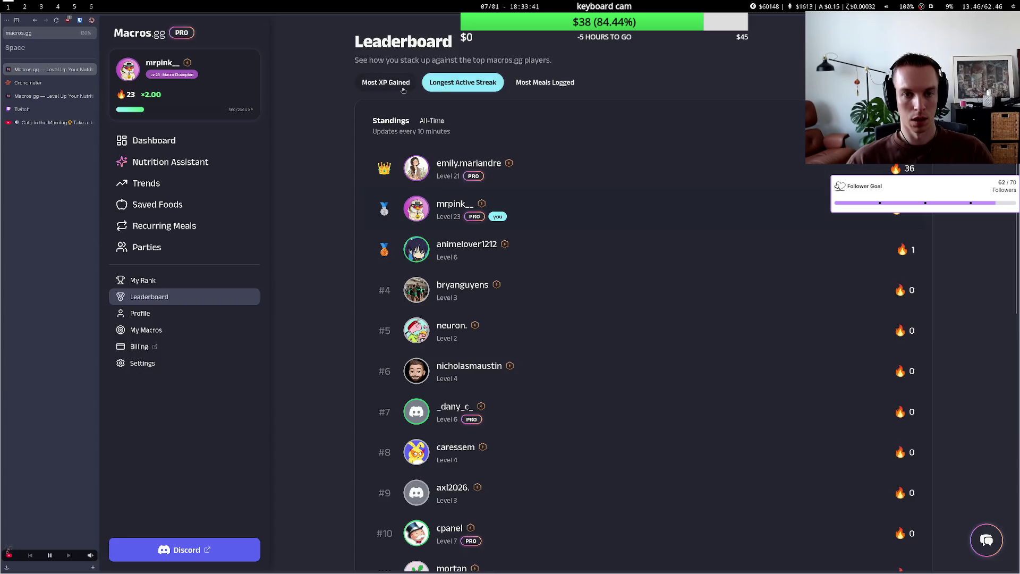
click(403, 89)
click(428, 86)
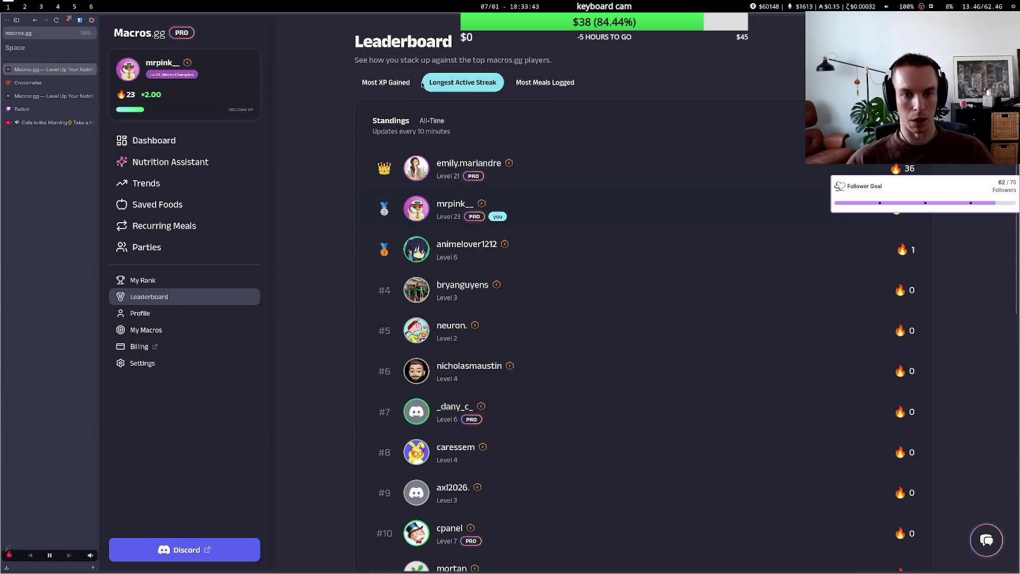
click(410, 88)
click(452, 86)
click(528, 85)
click(462, 85)
click(526, 85)
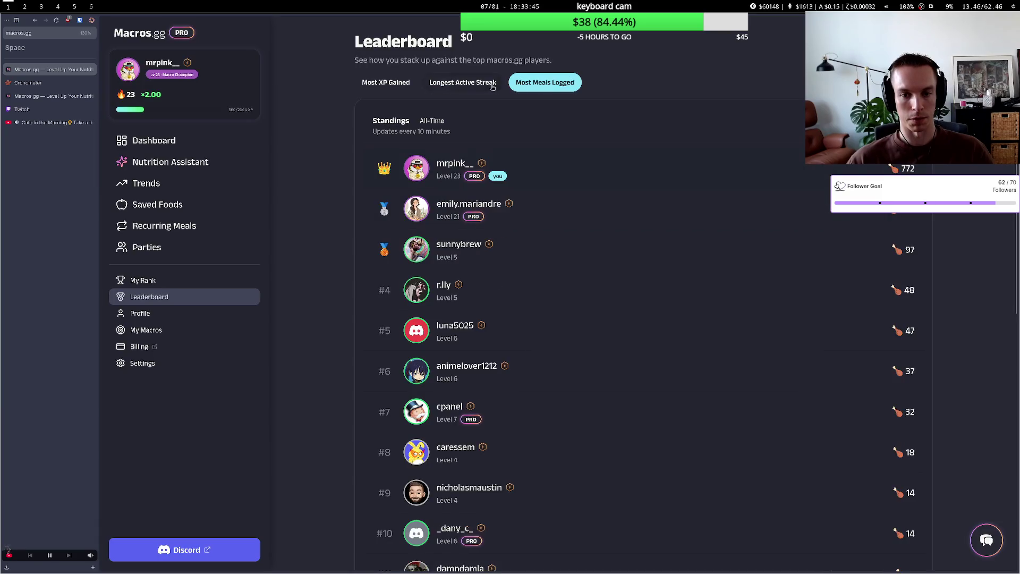
click(452, 86)
click(407, 87)
click(452, 86)
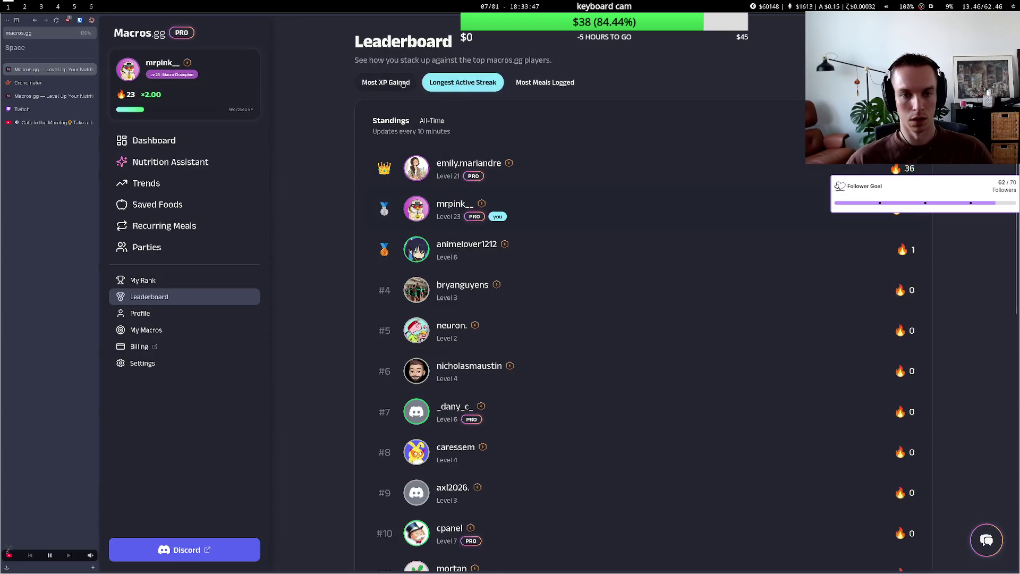
click(407, 86)
click(212, 144)
click(85, 84)
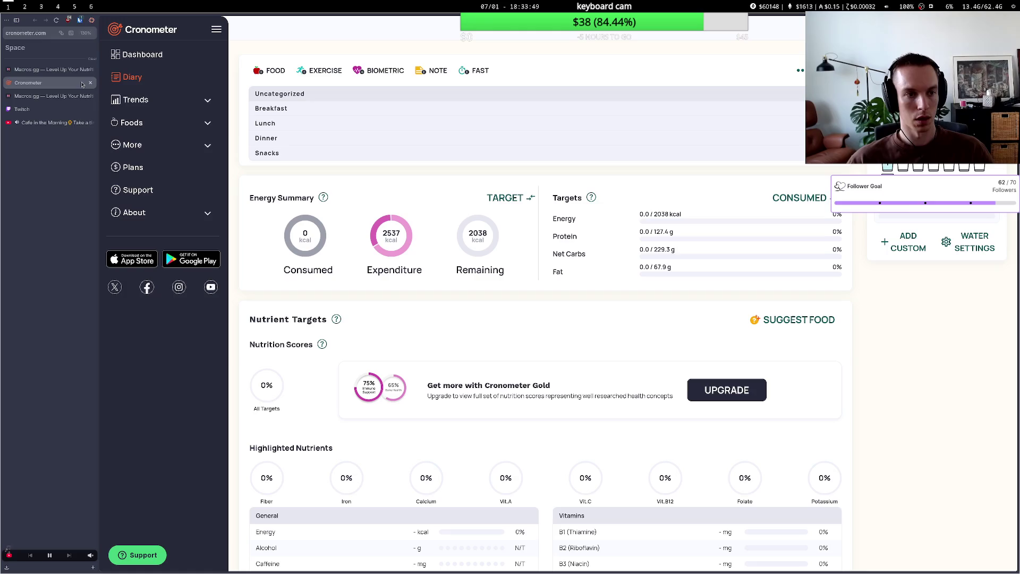
click(91, 83)
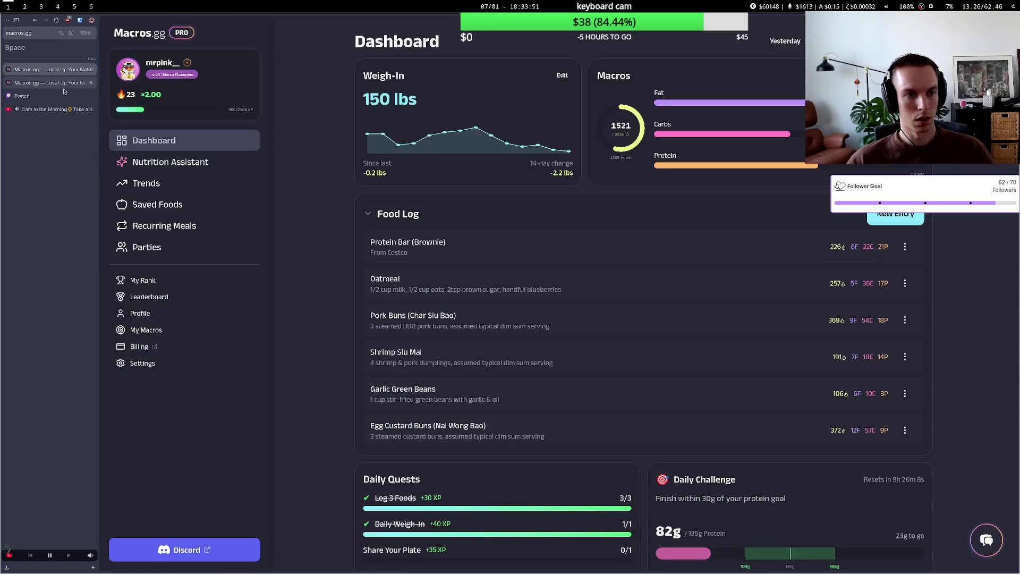
click(64, 75)
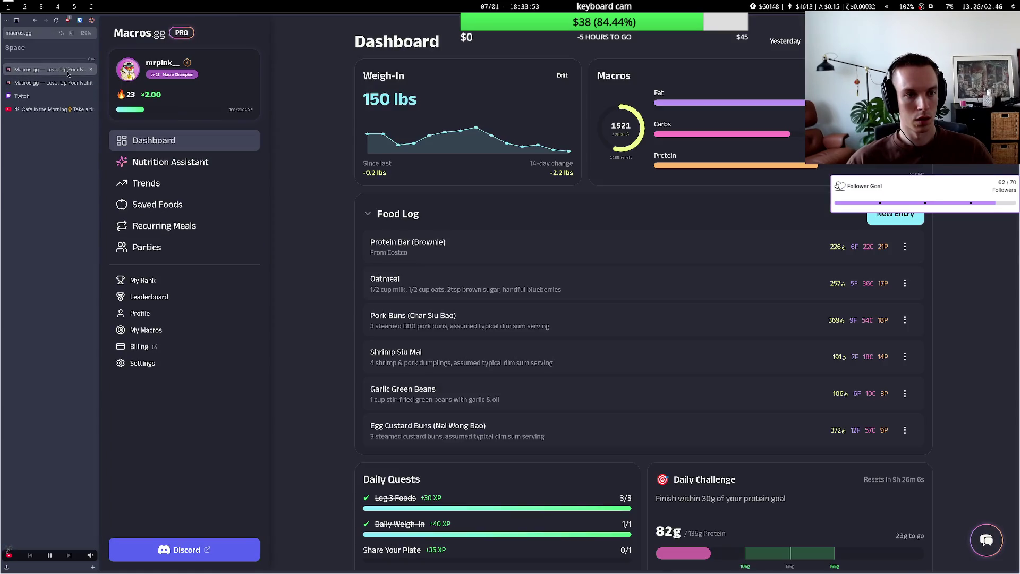
key(super+2)
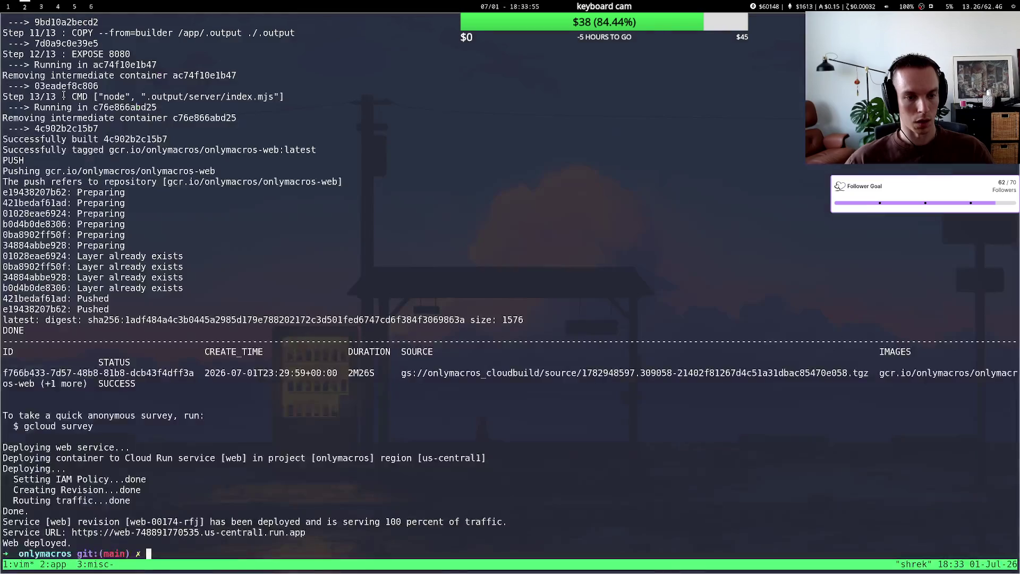
key(super+1)
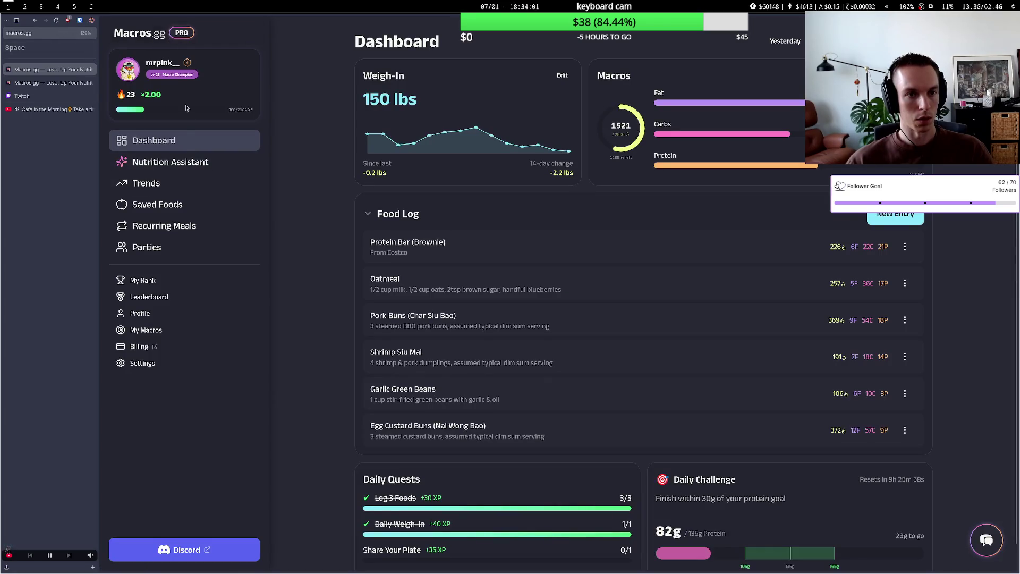
Open the Salrica Gang! party owner's profile, browse the achievements, and open developer tools.
click(154, 247)
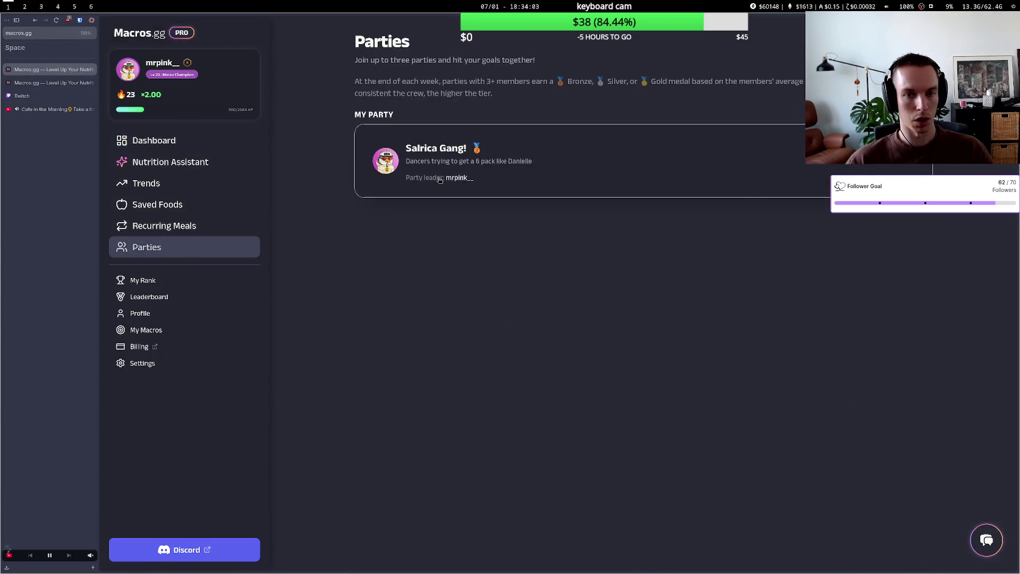
click(440, 180)
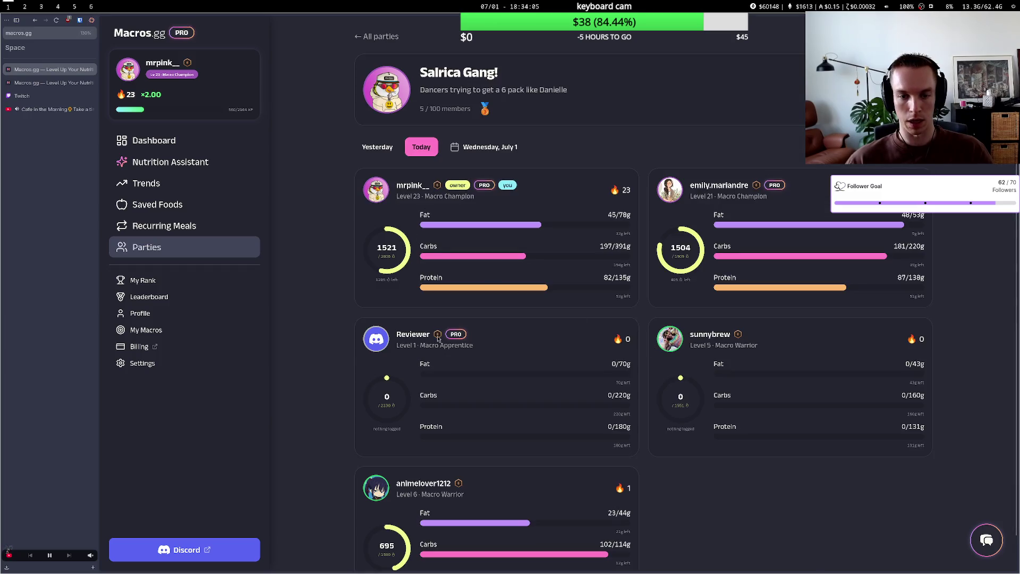
click(436, 186)
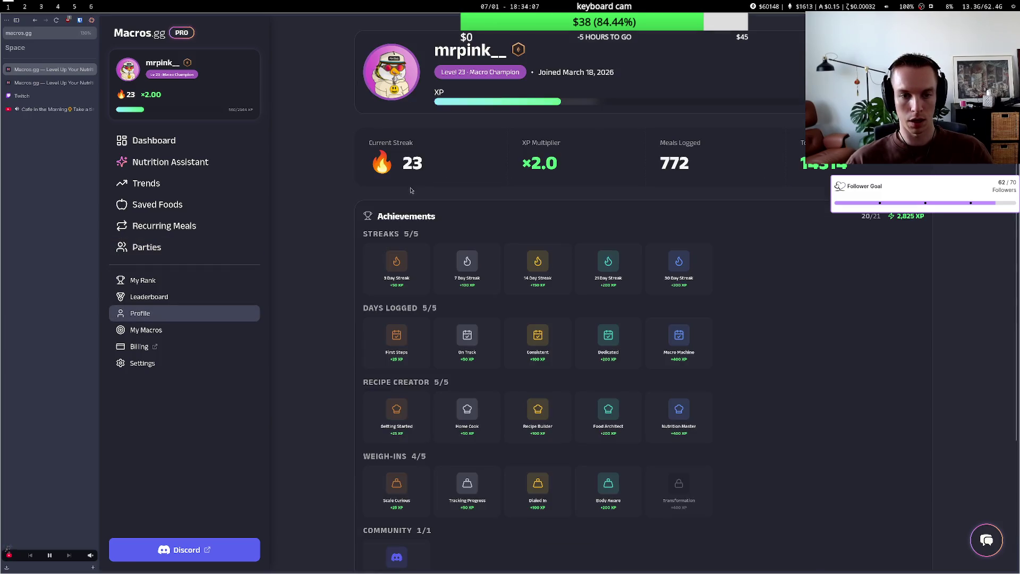
scroll(437, 272, down, 2)
scroll(437, 271, down, 1)
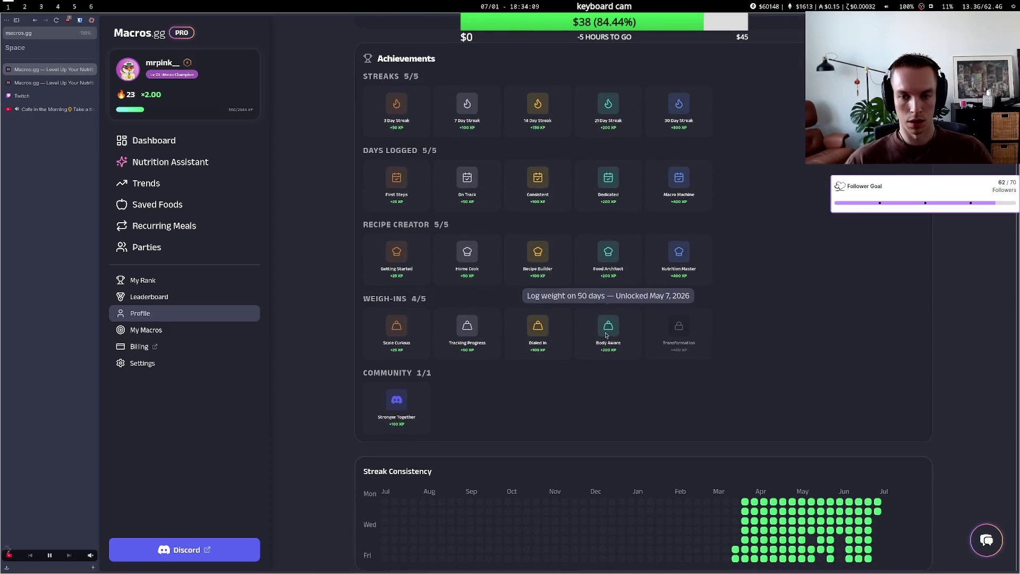
scroll(526, 220, up, 2)
scroll(507, 323, down, 2)
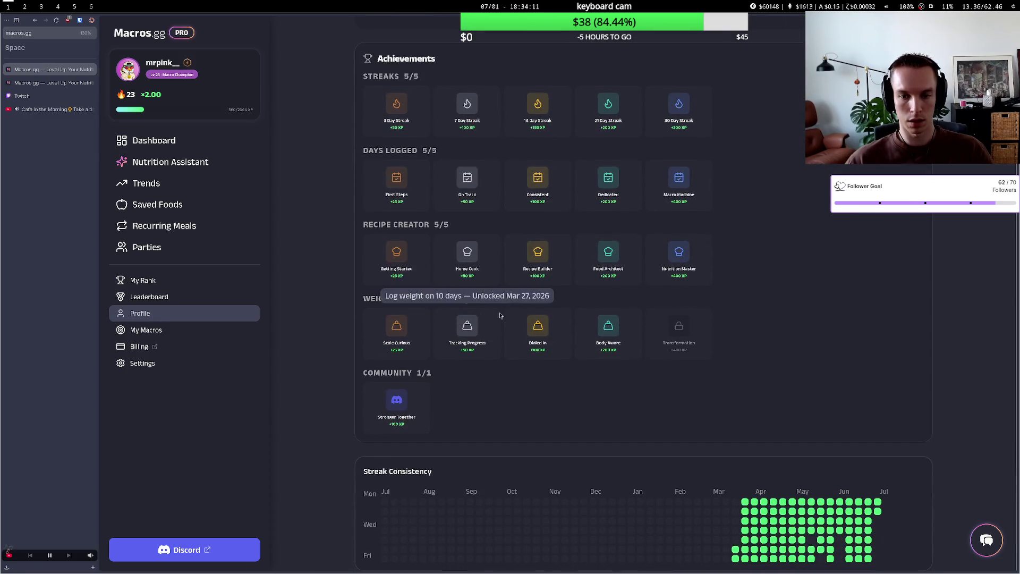
scroll(507, 324, up, 2)
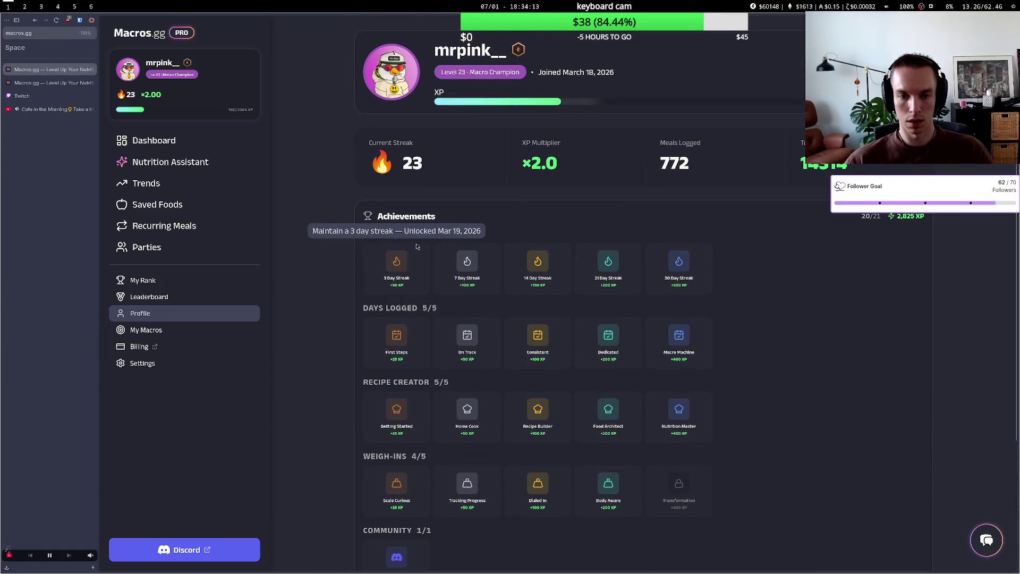
key(ctrl+shift+i)
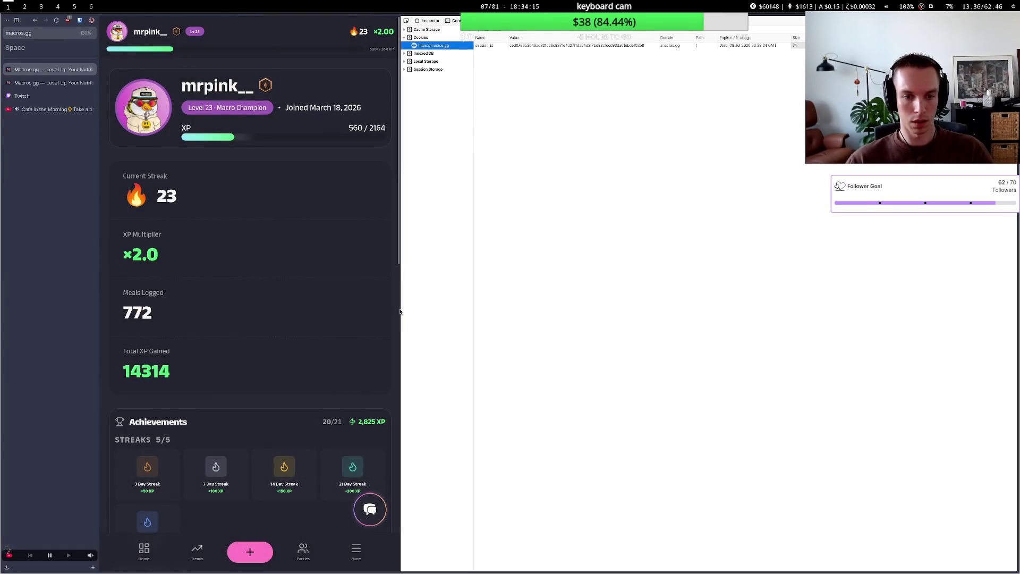
Narrow then widen the profile page with the devtools splitter, scrolling achievements, then close devtools with F12.
drag(402, 309, 293, 309)
scroll(249, 319, down, 10)
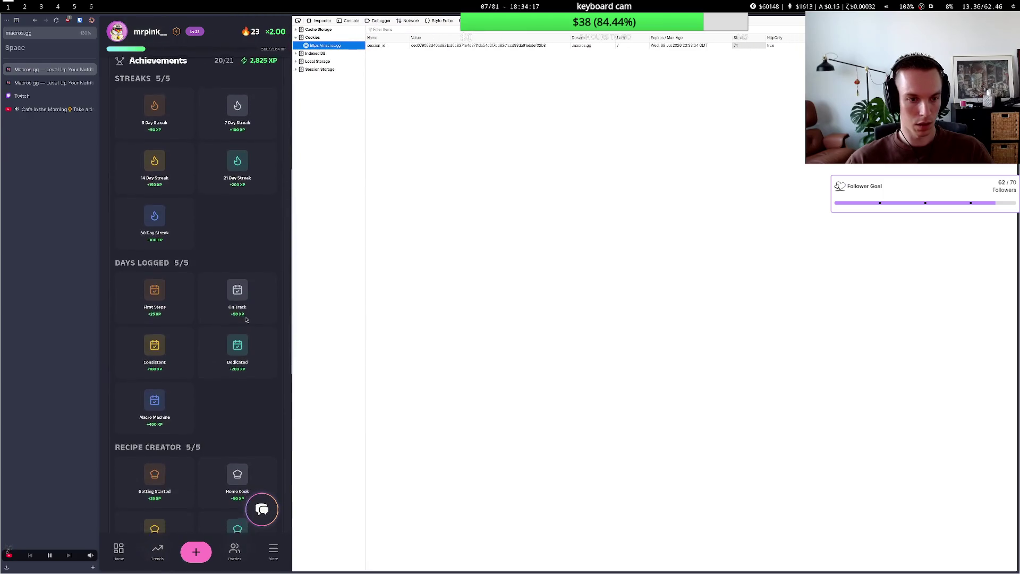
scroll(250, 319, down, 3)
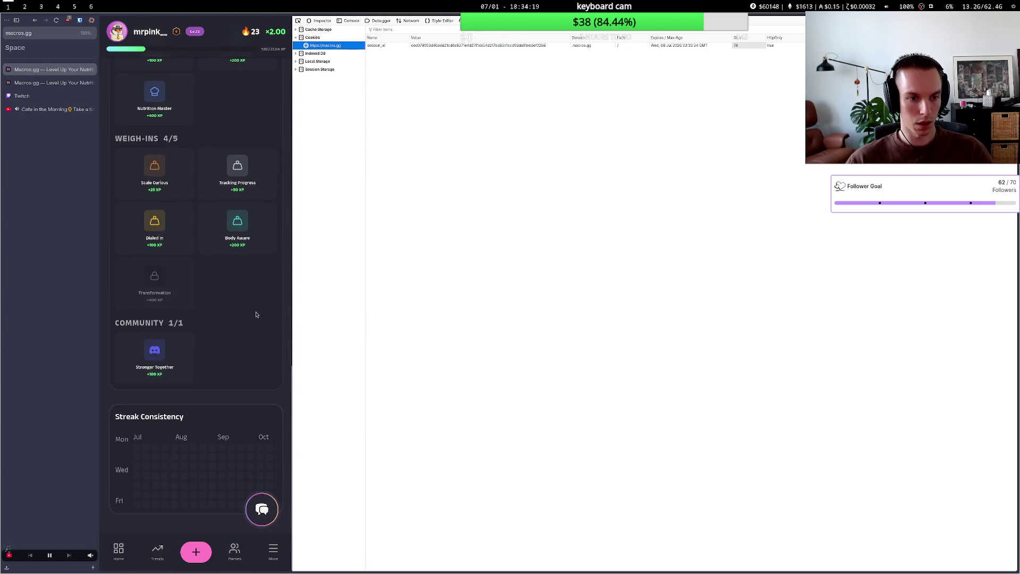
drag(292, 323, 556, 330)
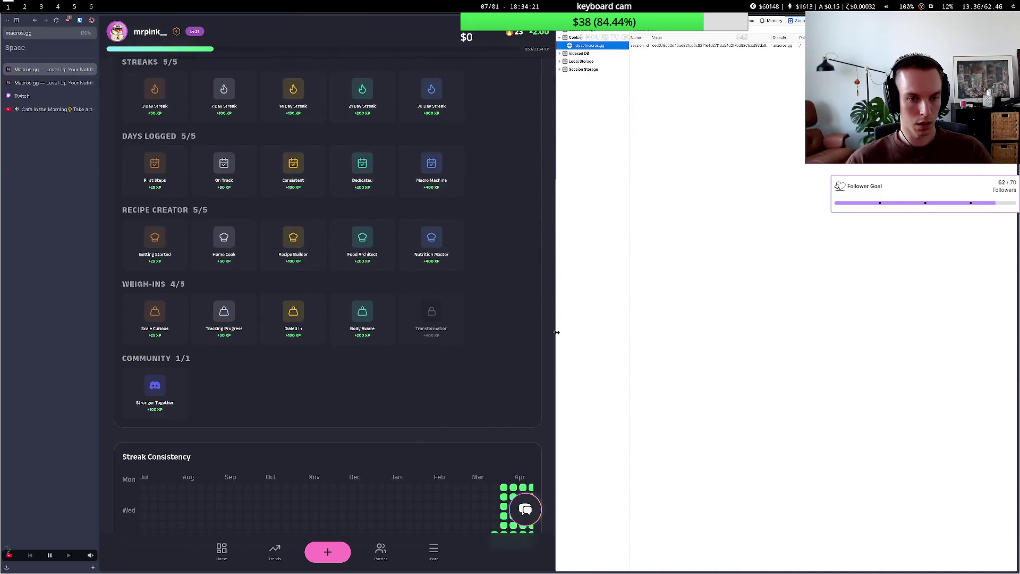
scroll(508, 317, up, 3)
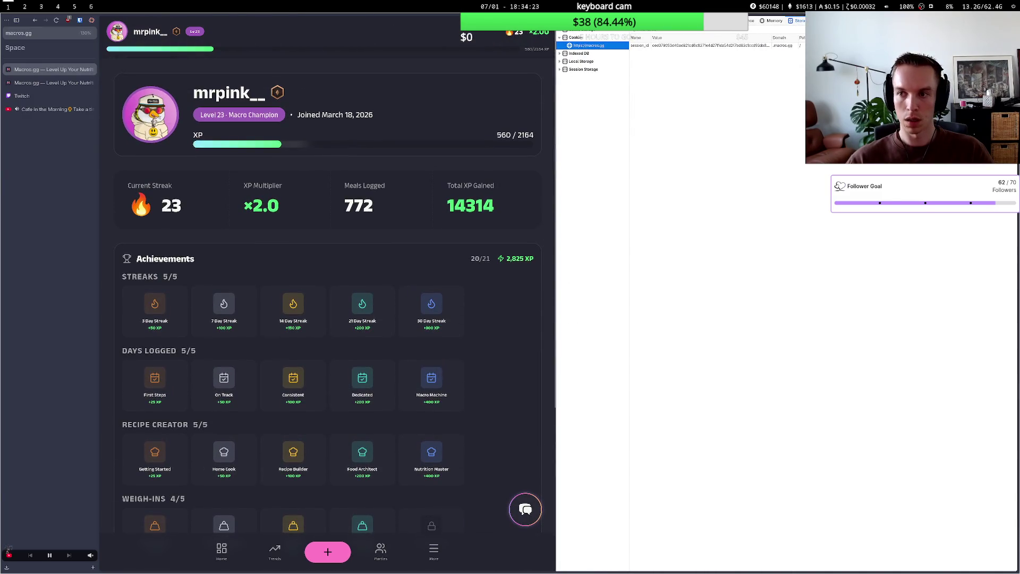
key(F12)
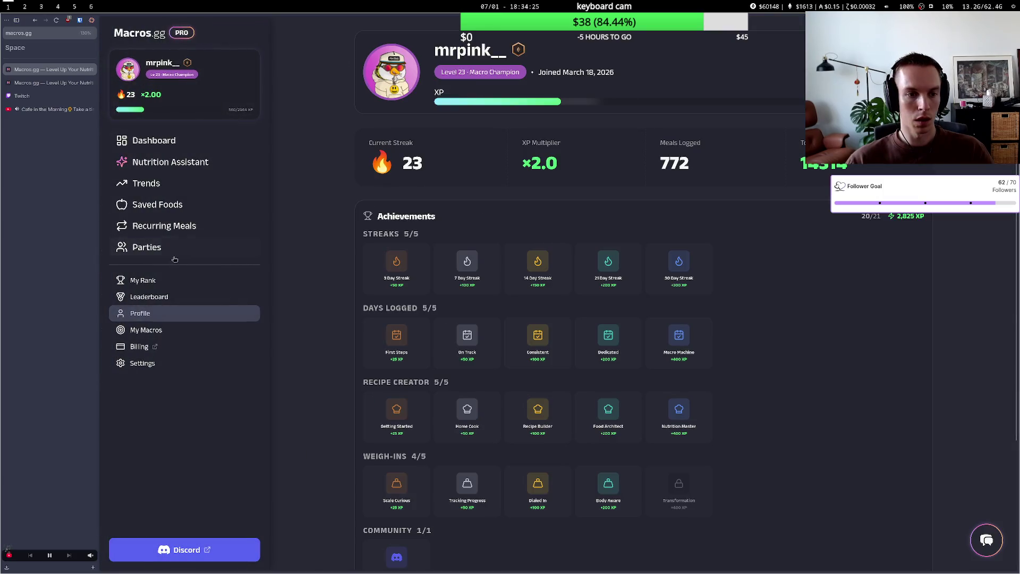
Revisit the Salrica Gang! party page, reload macros.gg, and close the duplicate tab.
click(178, 250)
click(434, 154)
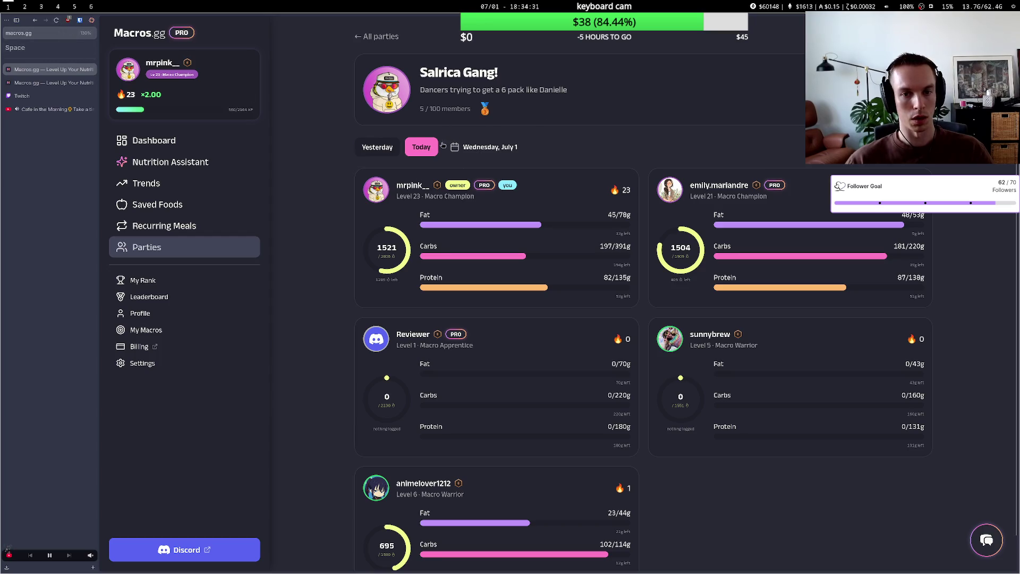
click(44, 35)
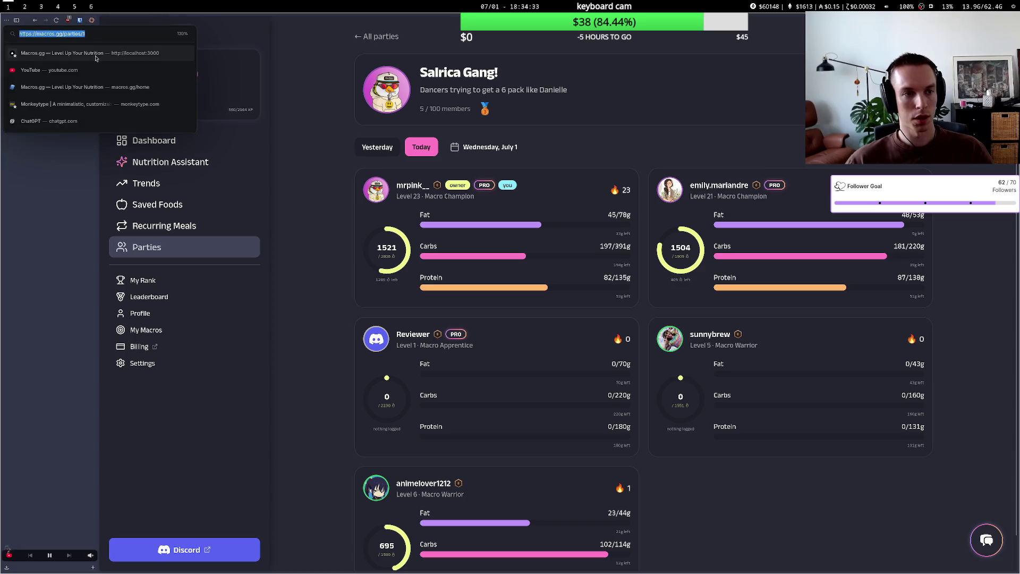
key(BackSpace)
text(ma)
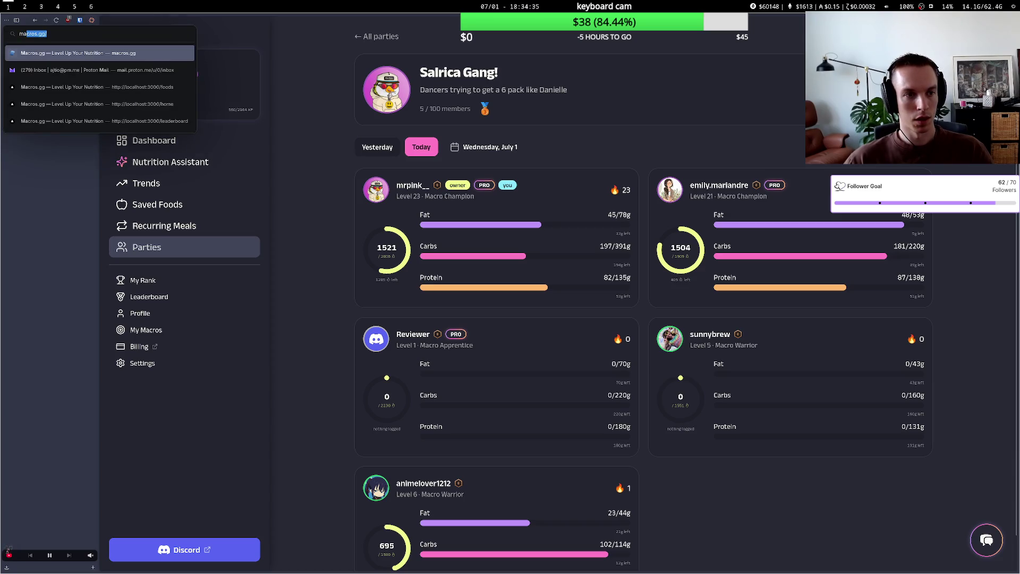
key(Return)
click(90, 84)
click(90, 84)
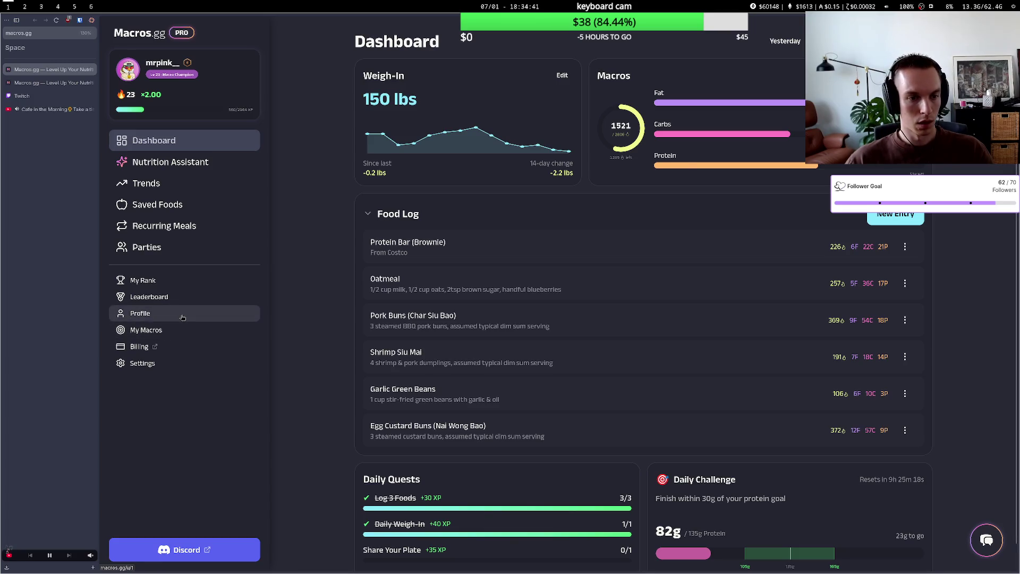
Glance at the profile page, then look over the My Rank progression page.
click(183, 317)
key(alt+Left)
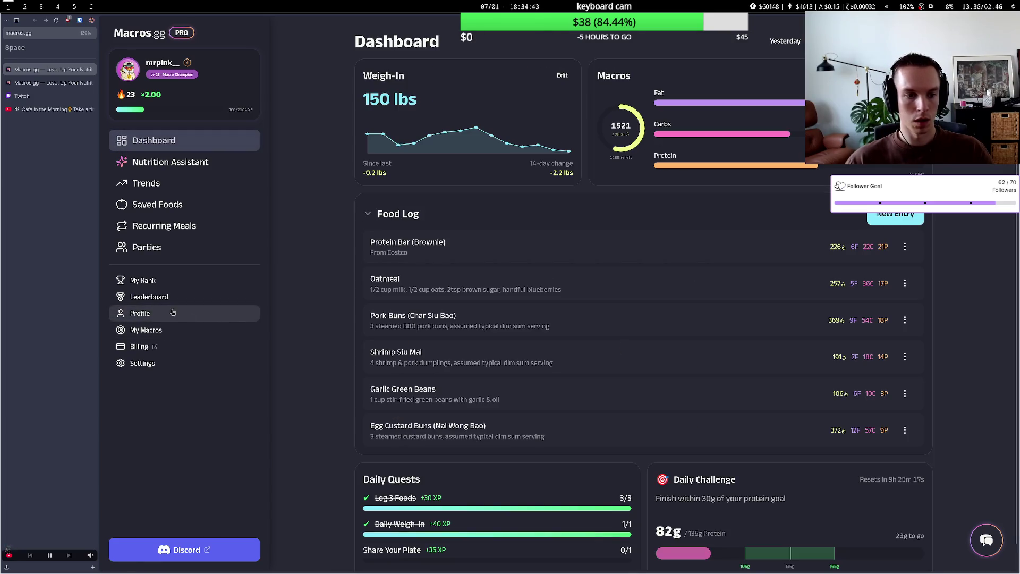
click(167, 282)
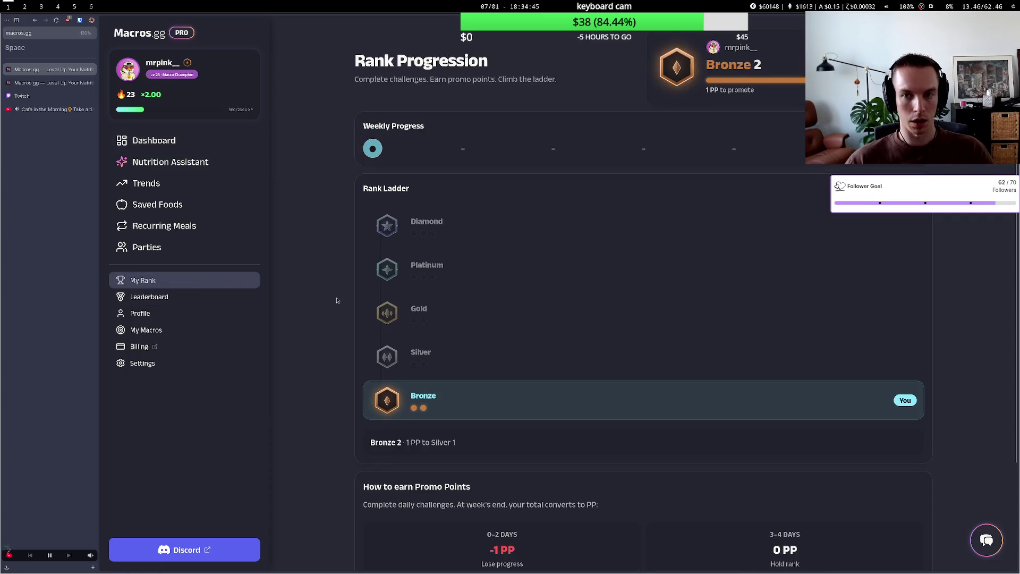
scroll(455, 296, down, 2)
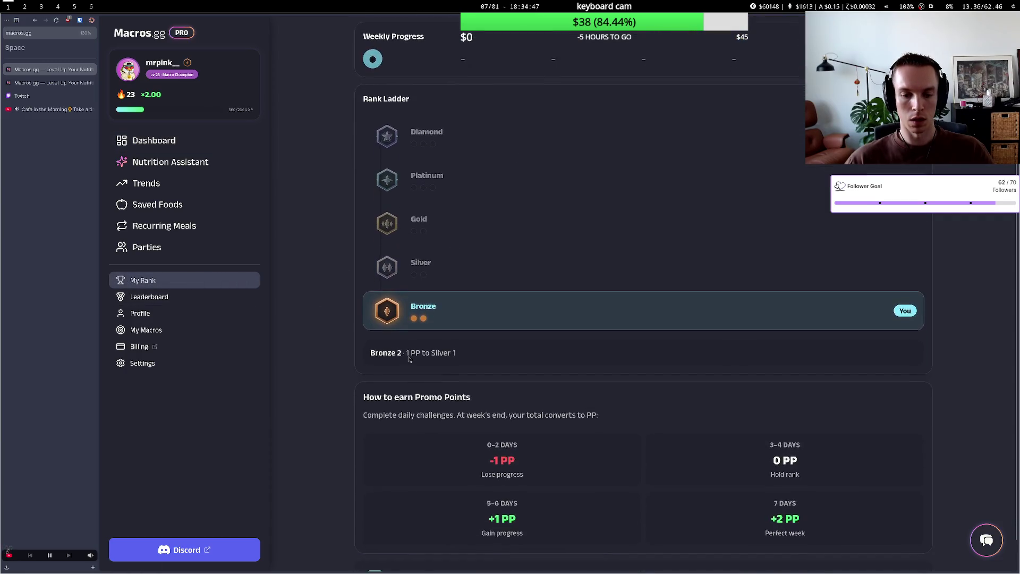
scroll(319, 303, up, 2)
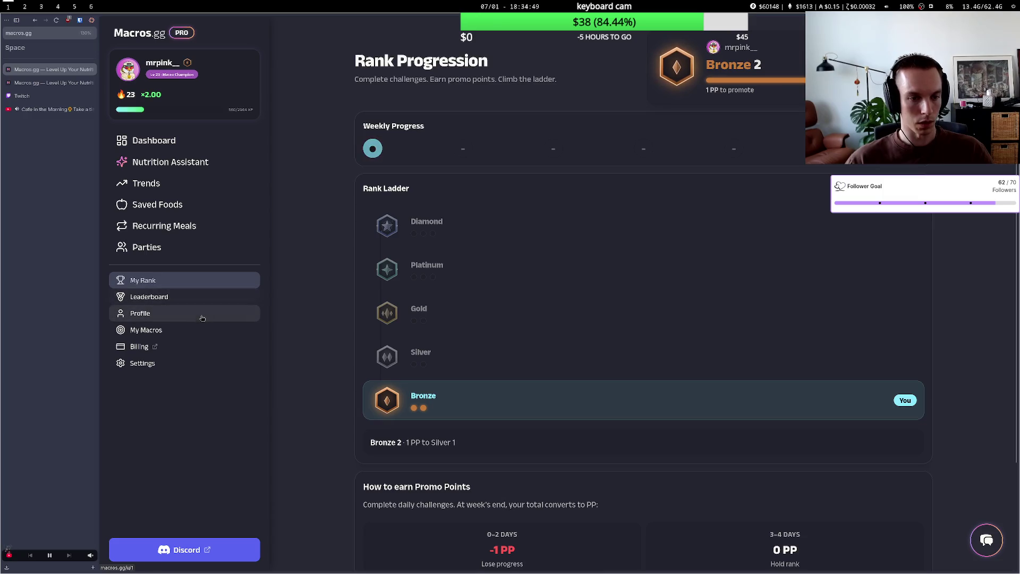
Browse Trends, Saved Foods, Recurring Meals and Parties, ending on Settings.
click(185, 185)
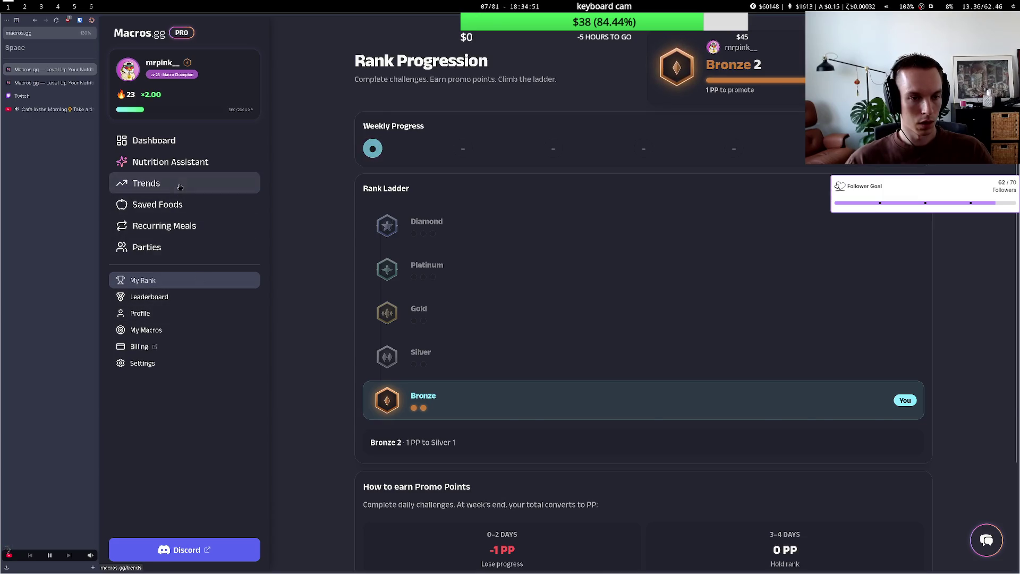
click(183, 213)
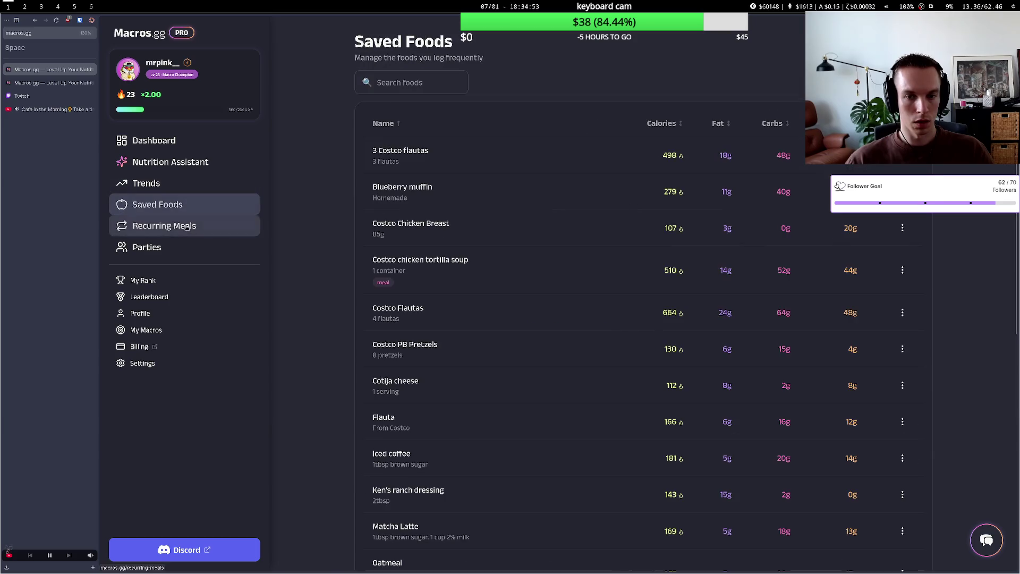
click(186, 227)
click(190, 246)
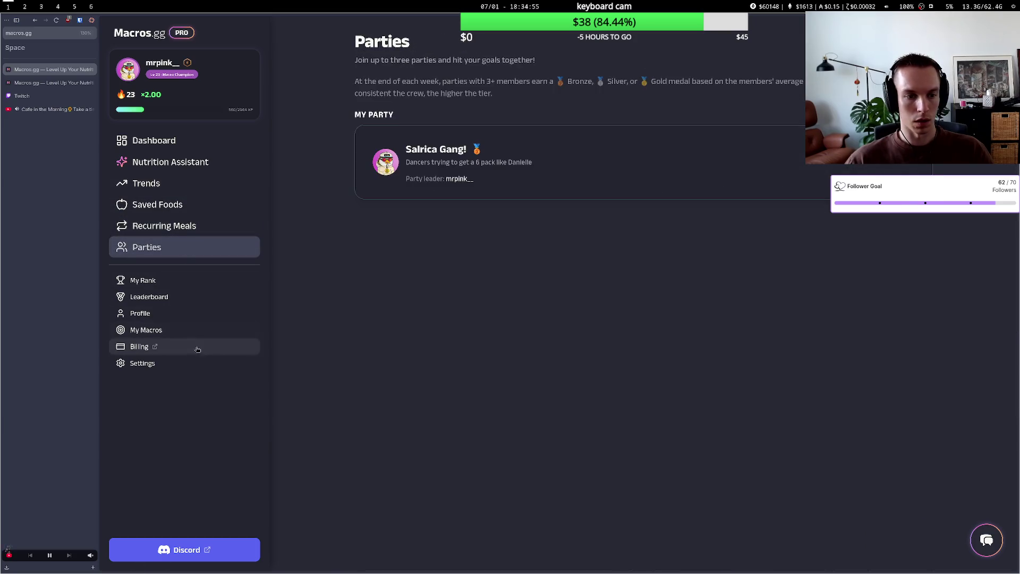
click(202, 363)
scroll(449, 326, down, 5)
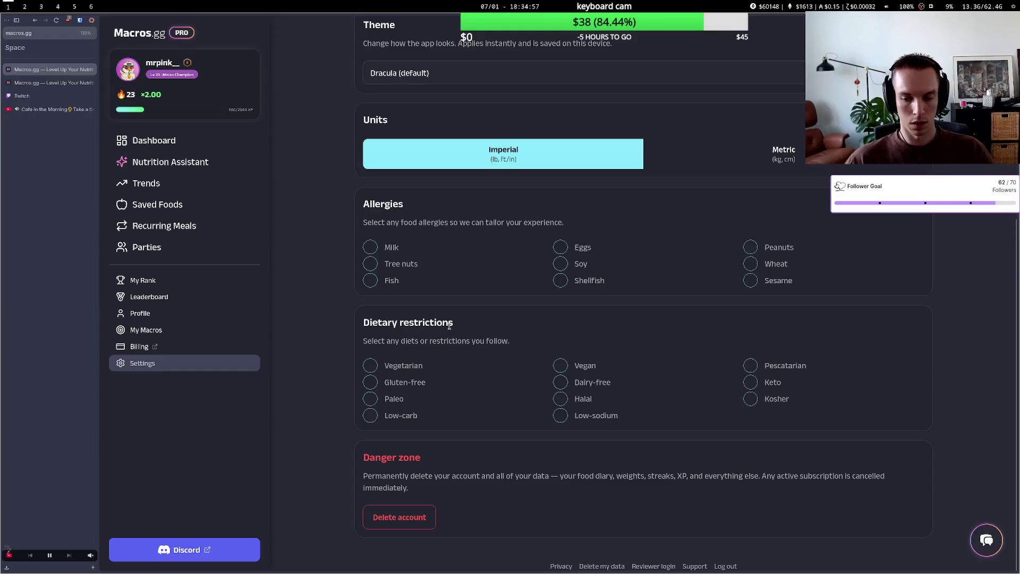
Scroll back up Settings, then switch to the local Macros.gg copy showing Parties.
scroll(449, 326, up, 5)
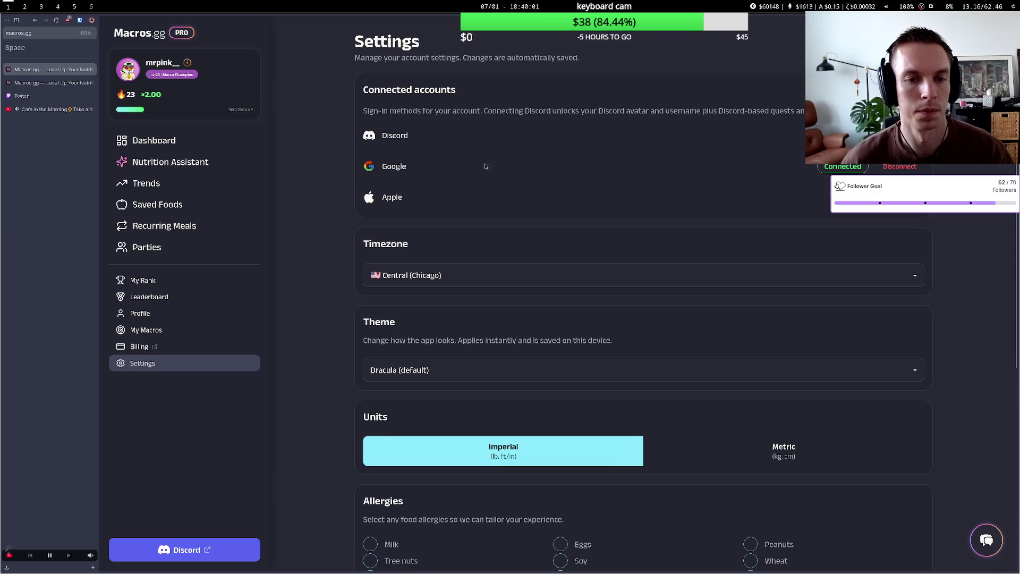
click(62, 83)
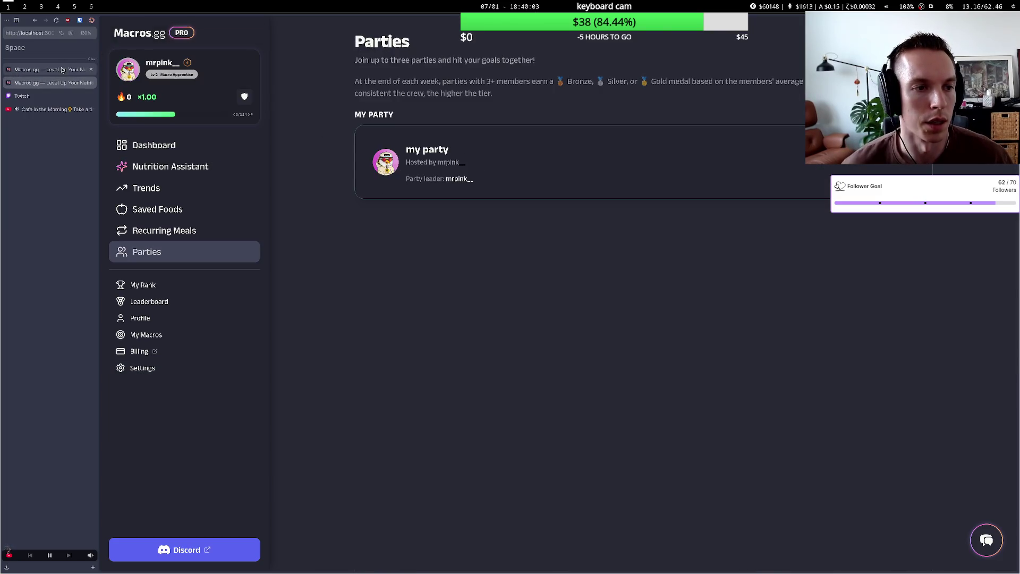
Check Twitch, return to the local Dashboard, and close the extra macros.gg Settings tab.
click(52, 96)
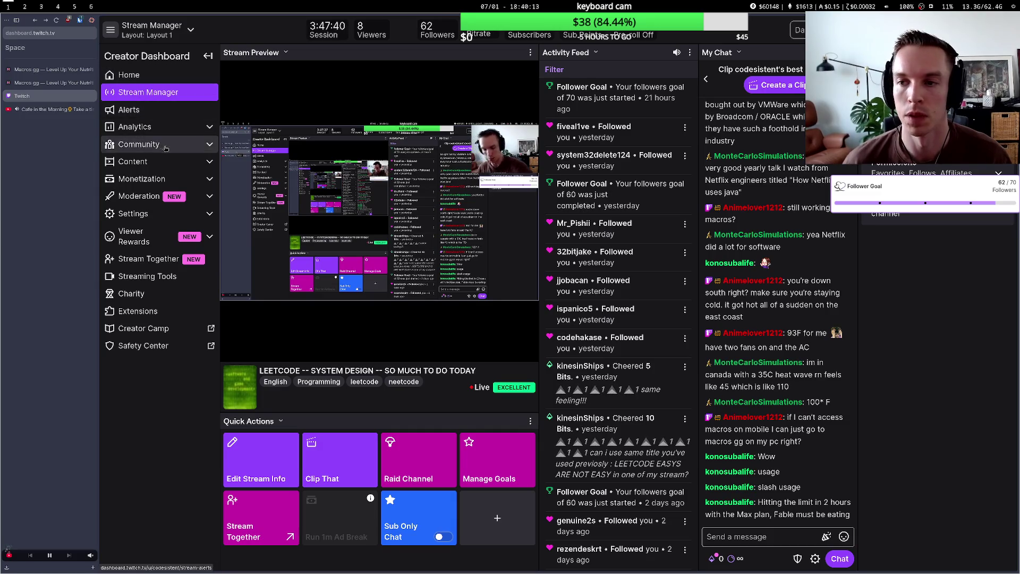
click(65, 85)
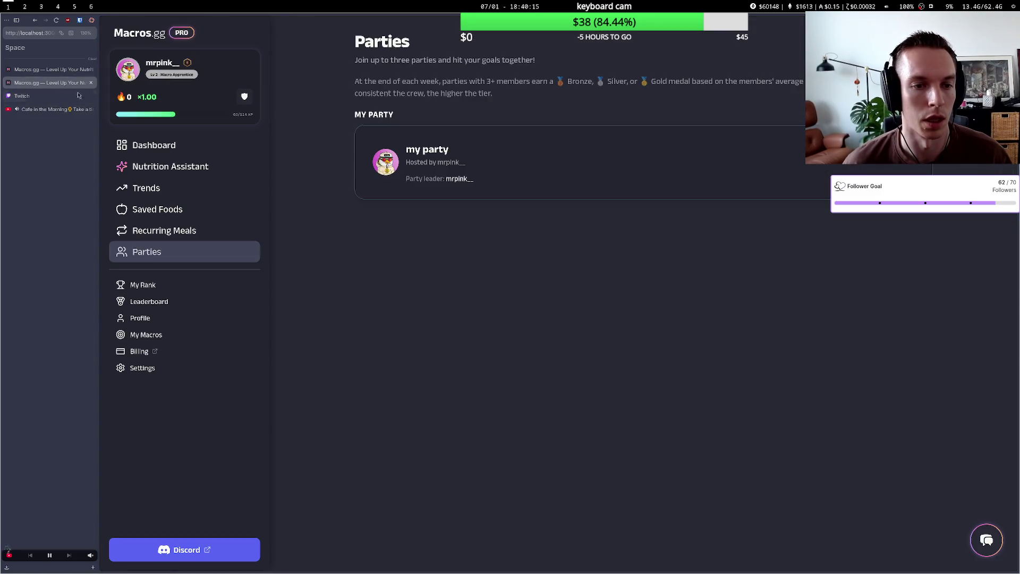
click(167, 151)
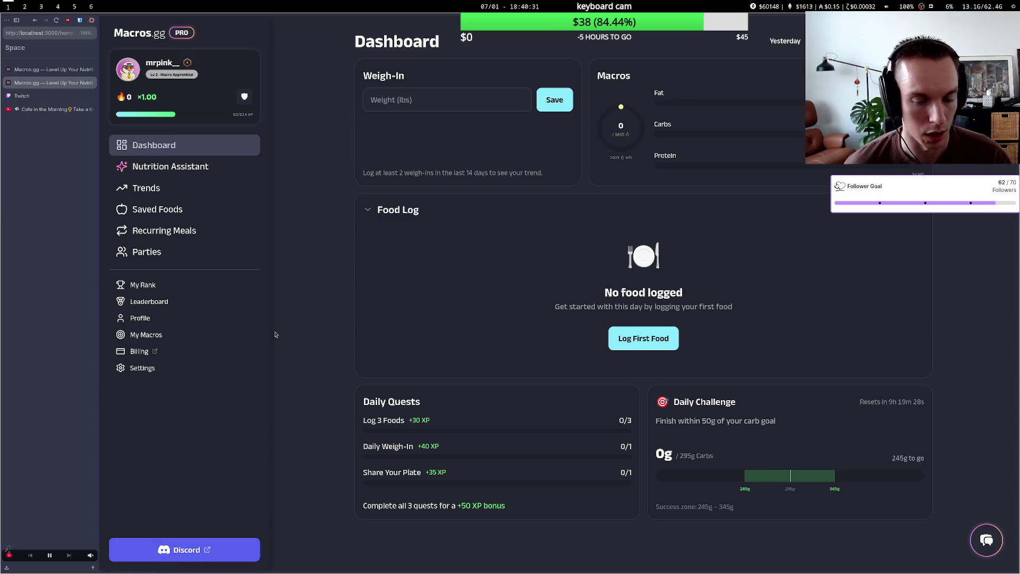
click(33, 73)
key(ctrl+w)
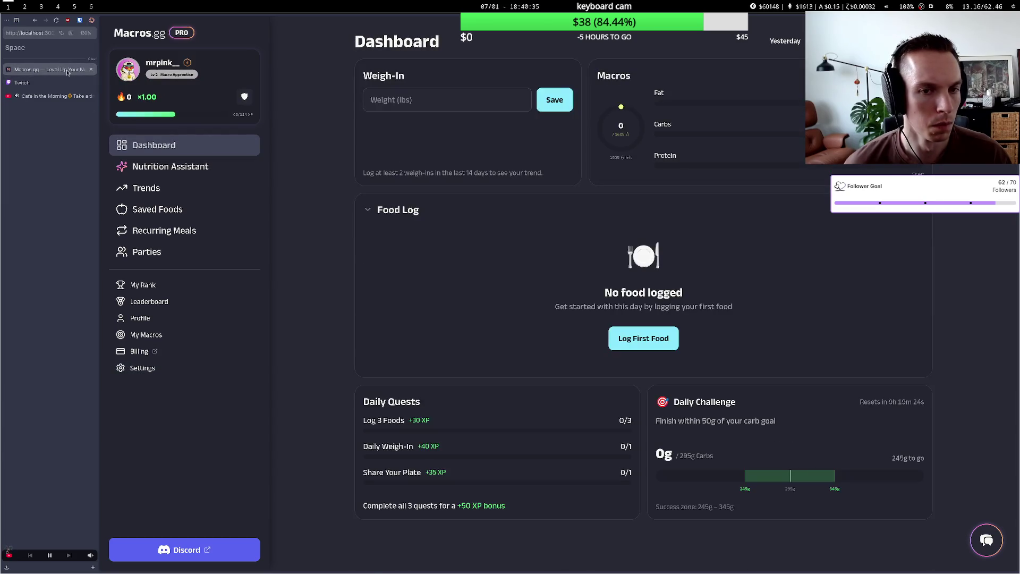
Browse Nutrition Assistant, Trends, Saved Foods, Dashboard, Parties and rank pages of the local build.
click(160, 166)
click(175, 188)
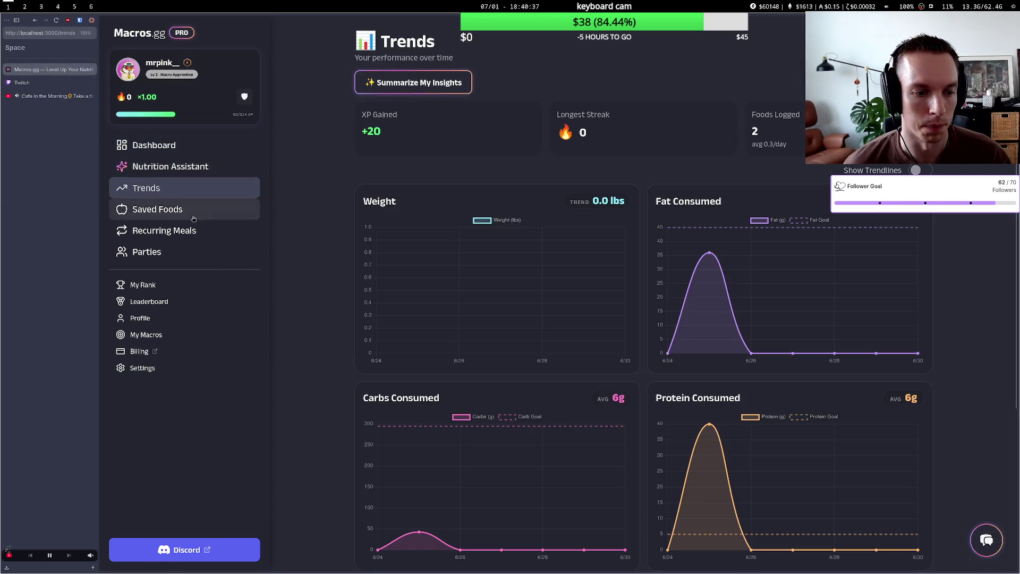
click(193, 219)
click(205, 189)
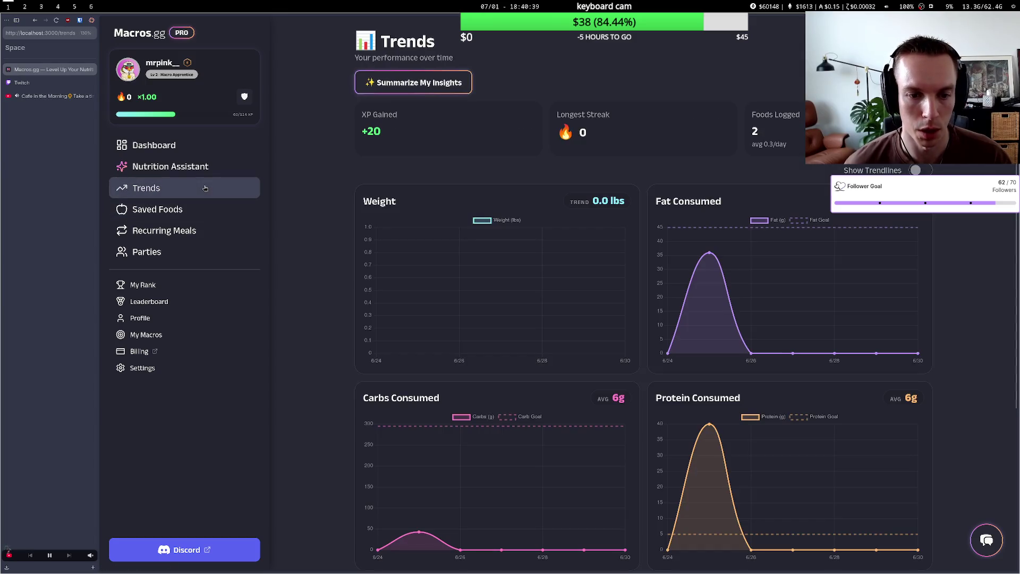
click(175, 145)
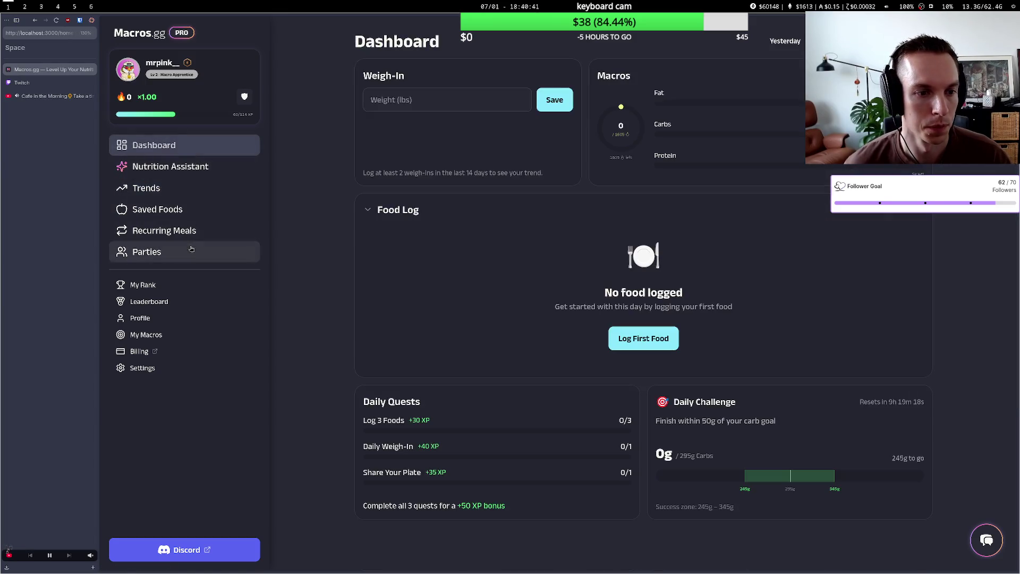
click(170, 252)
click(193, 286)
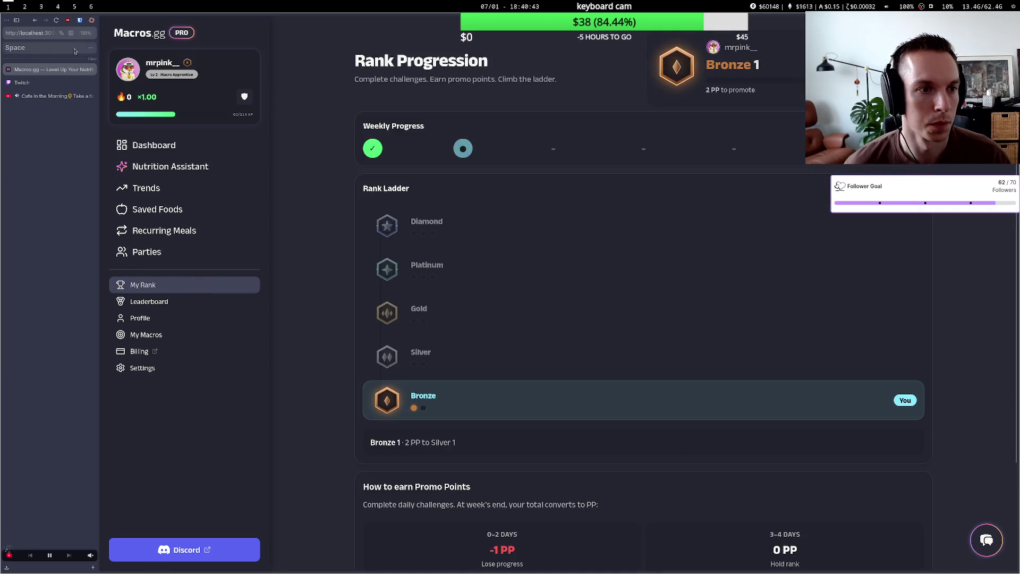
Load the live macros.gg site in place of the local build.
click(42, 34)
text(macros.gg)
key(Return)
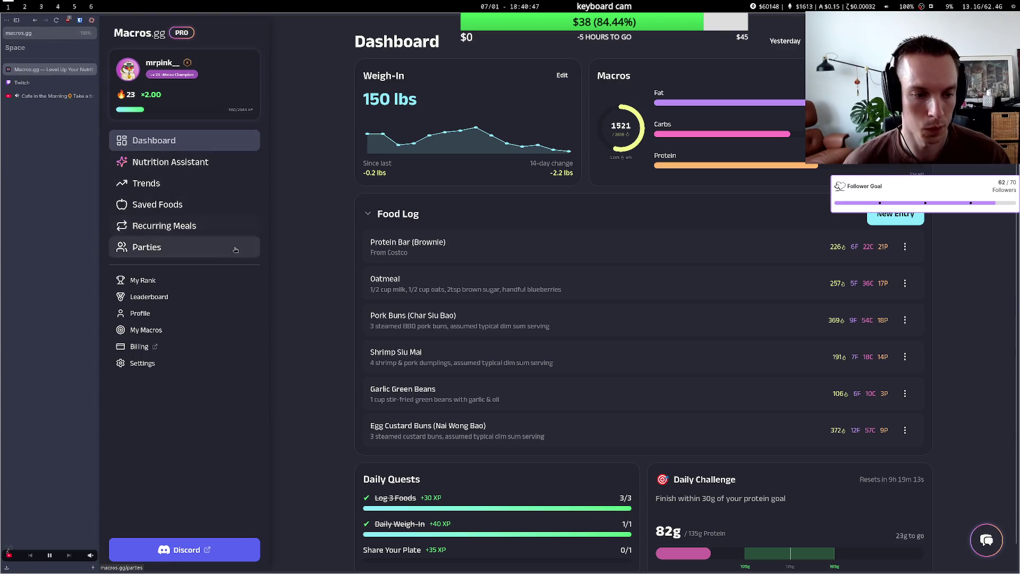
Open the Nutrition Assistant chat after a quick look at Trends and Saved Foods, and focus the message box.
click(215, 162)
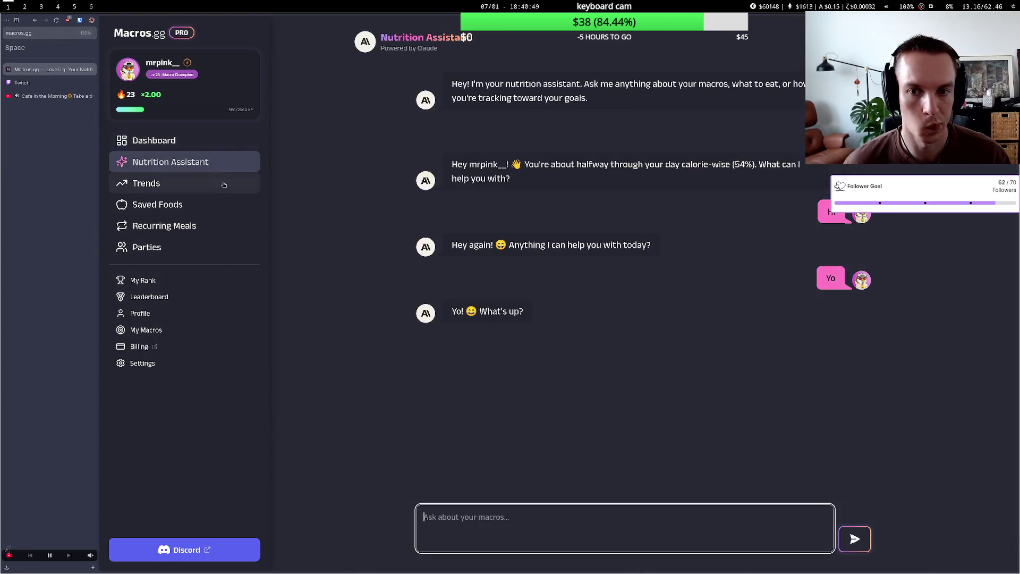
click(222, 186)
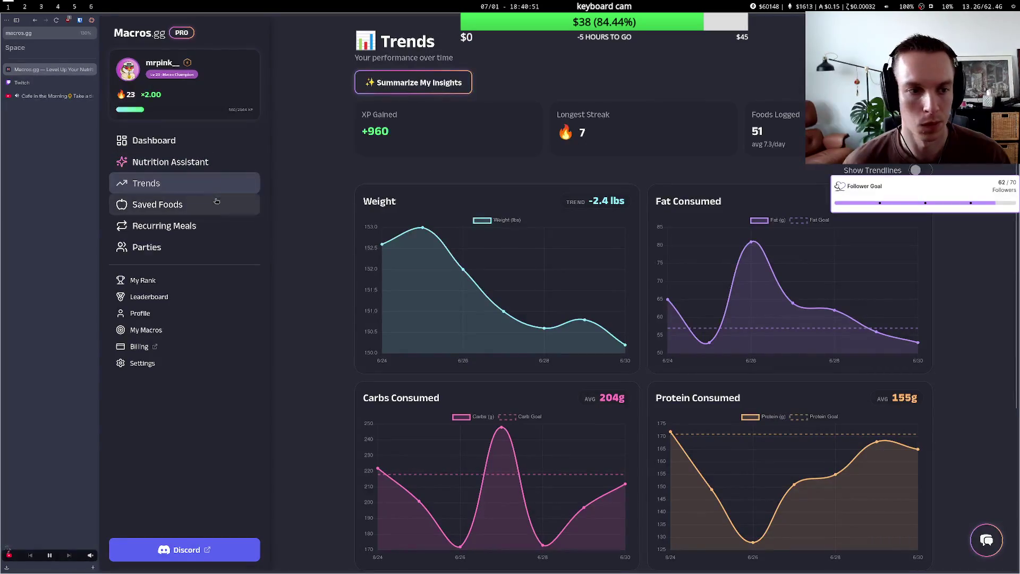
click(209, 208)
click(221, 170)
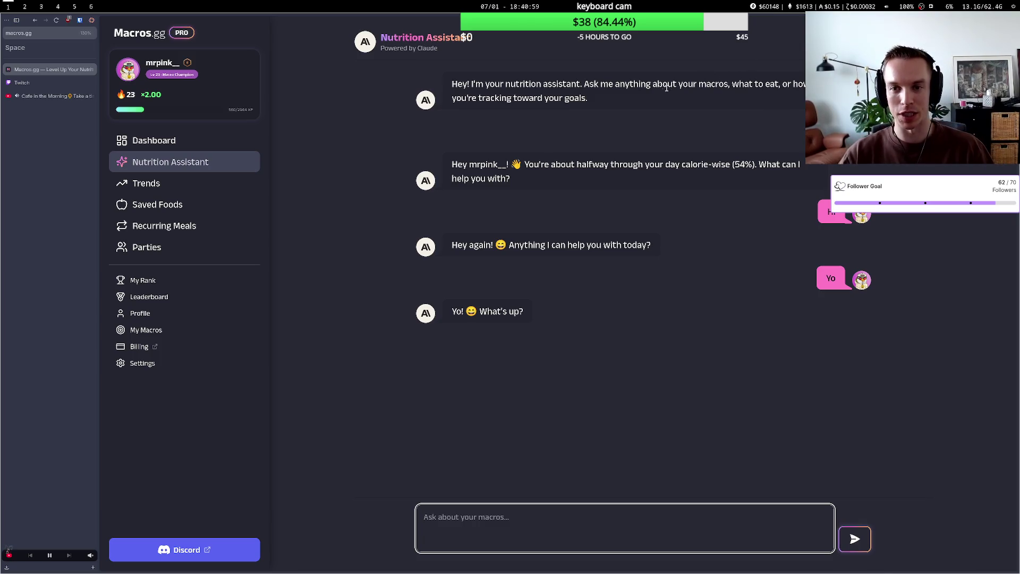
mouse_move(667, 88)
mouse_down()
mouse_move(771, 191)
mouse_move(811, 262)
mouse_up()
click(789, 290)
click(528, 524)
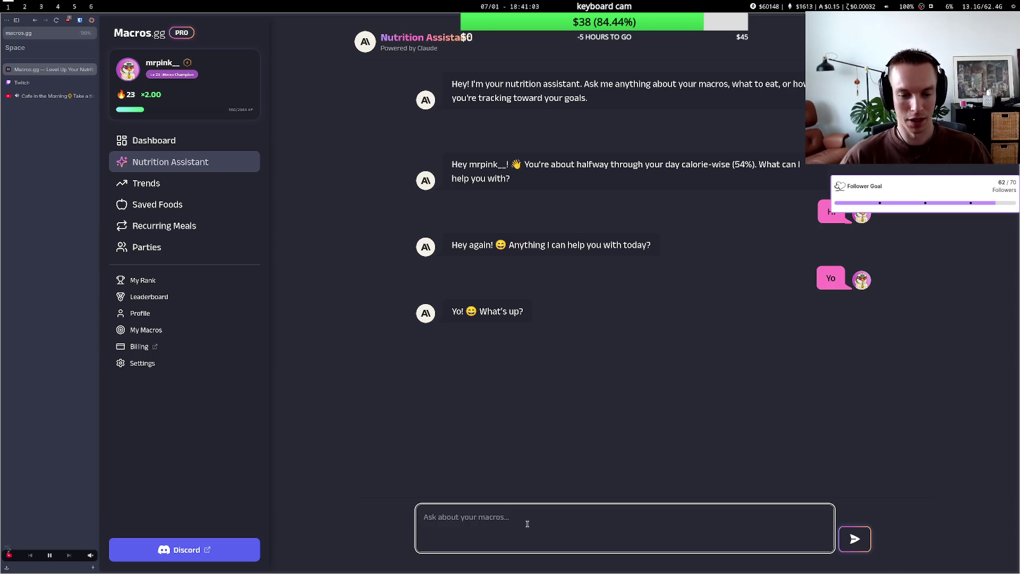
Send 'i love you' and then 'no really i love you' to the Nutrition Assistant.
text(i loveyou)
key(Return)
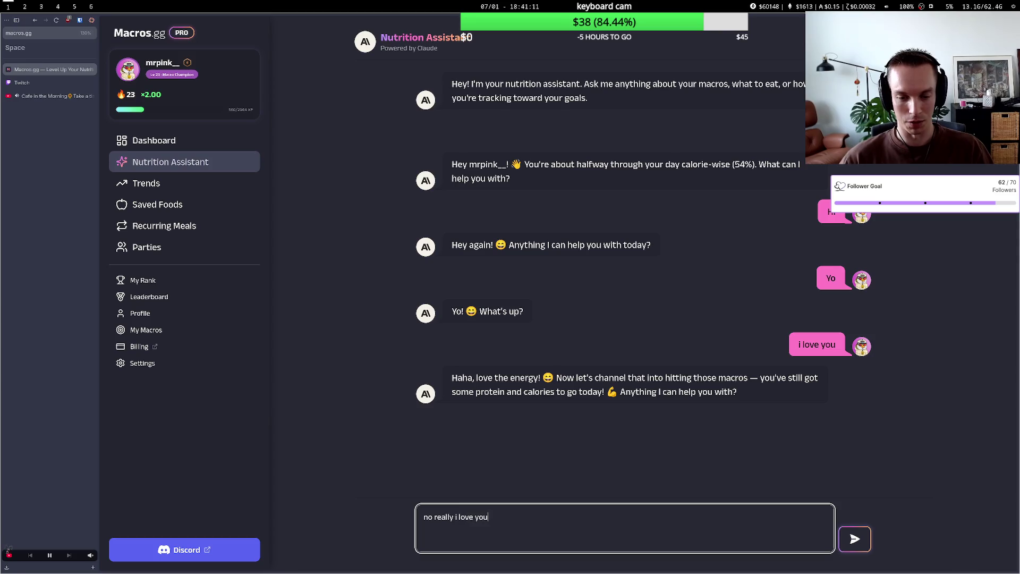
key(Return)
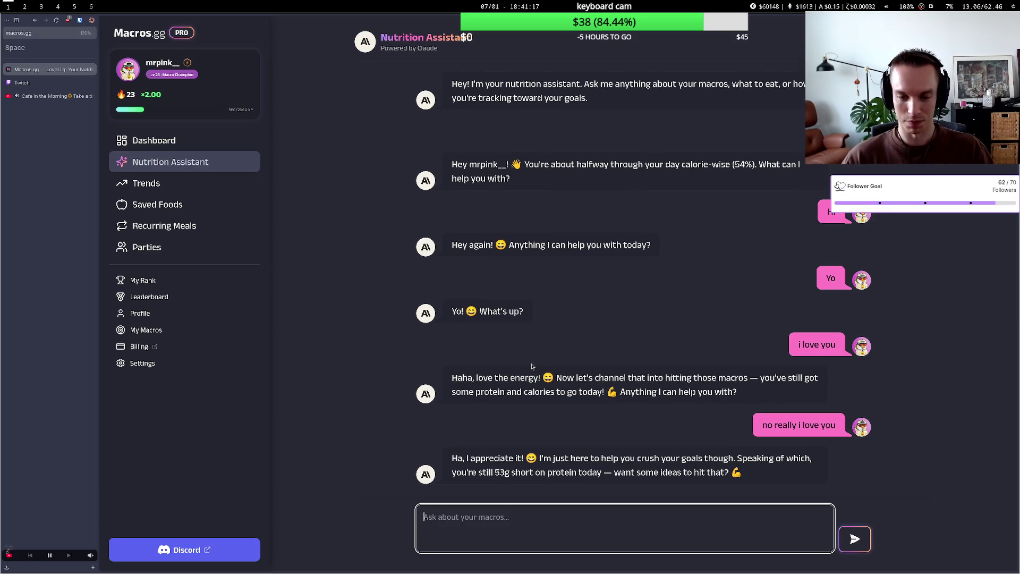
Browse Trends, Dashboard, Saved Foods, Recurring Meals and Parties, with a quick Twitch check.
click(199, 185)
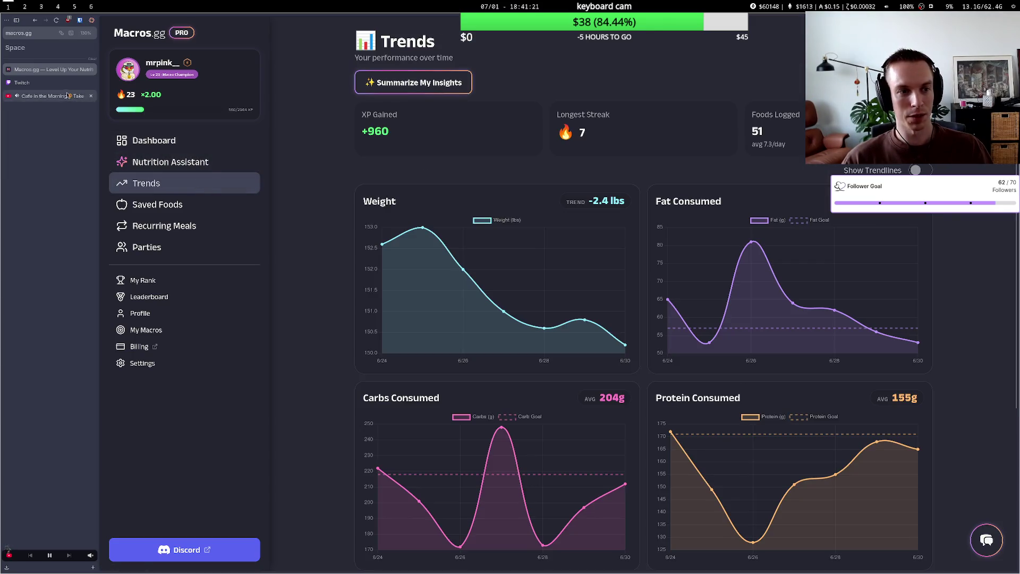
click(58, 82)
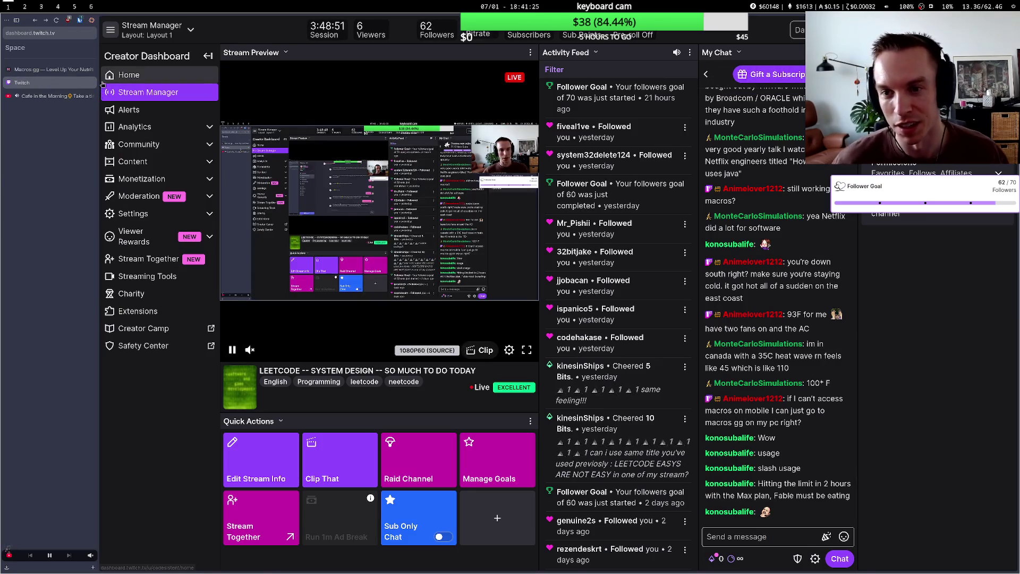
click(51, 69)
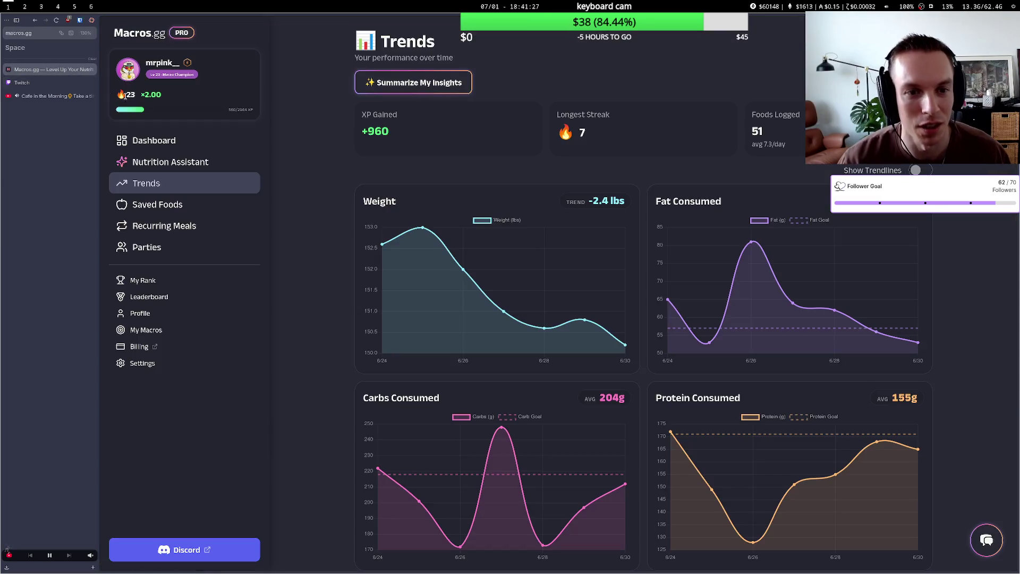
click(142, 140)
click(160, 205)
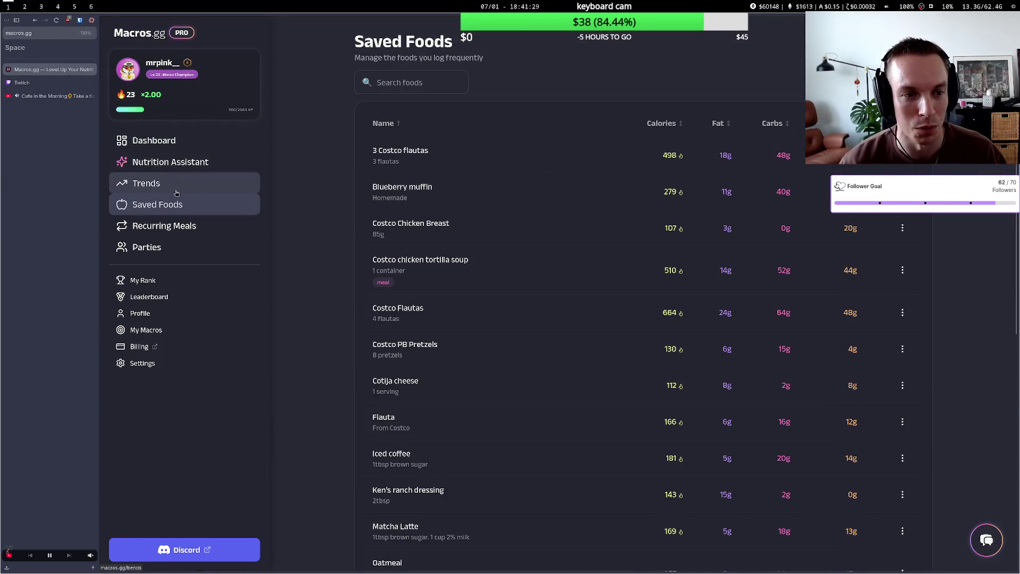
click(177, 191)
click(164, 225)
click(160, 247)
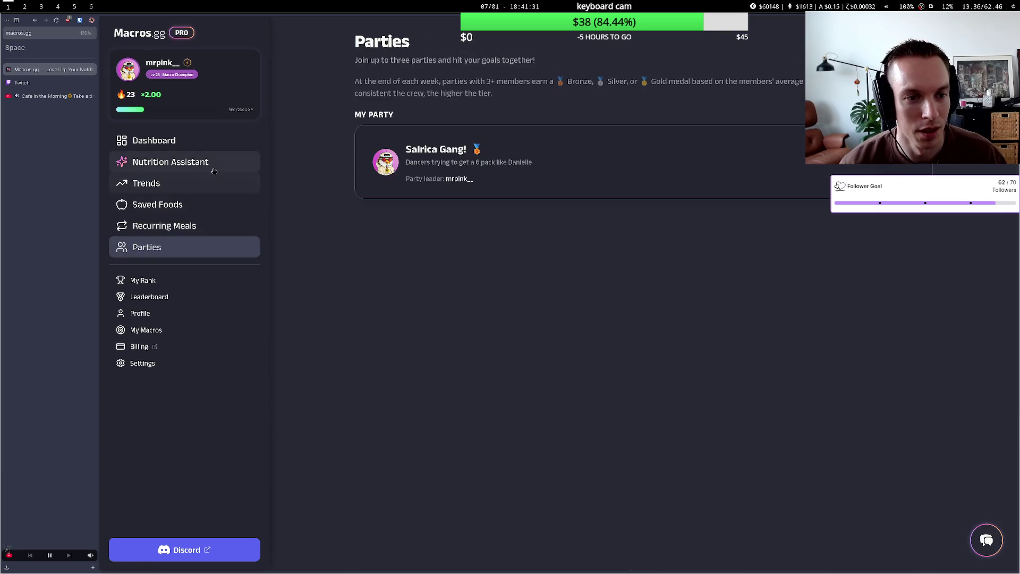
Open the Nutrition Assistant and Dashboard while repeatedly checking the Twitch Creator Dashboard.
click(206, 164)
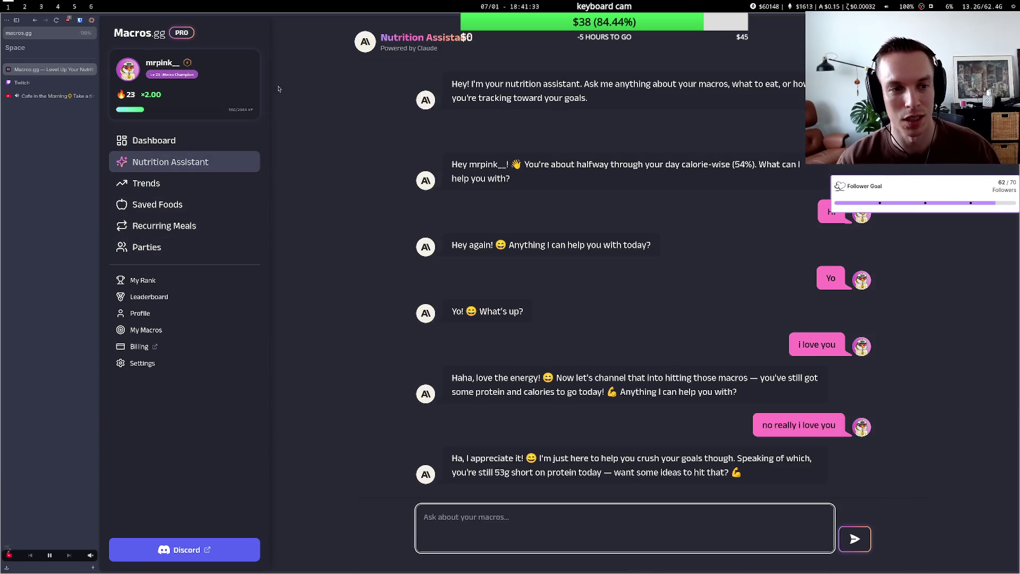
click(37, 83)
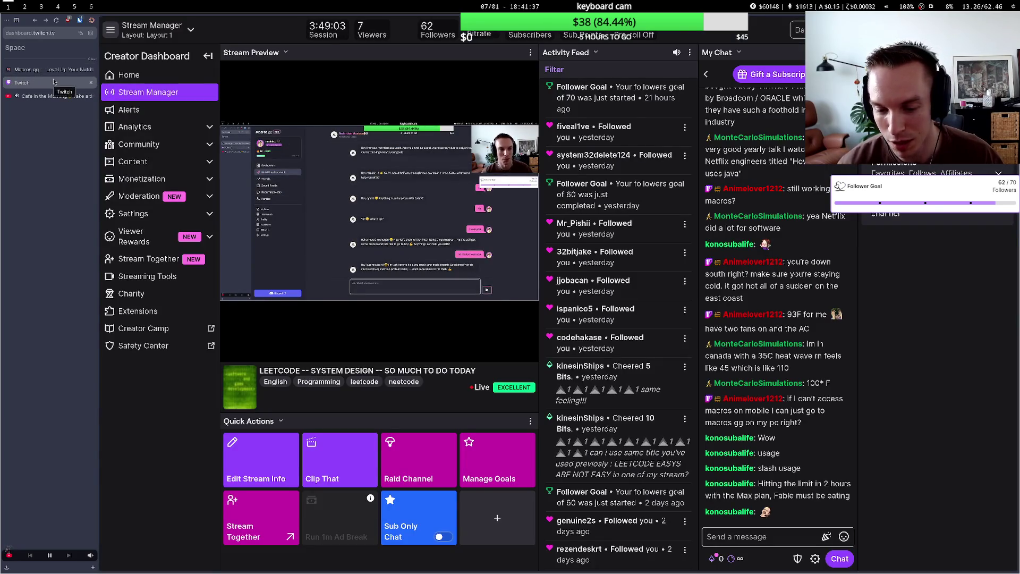
click(54, 69)
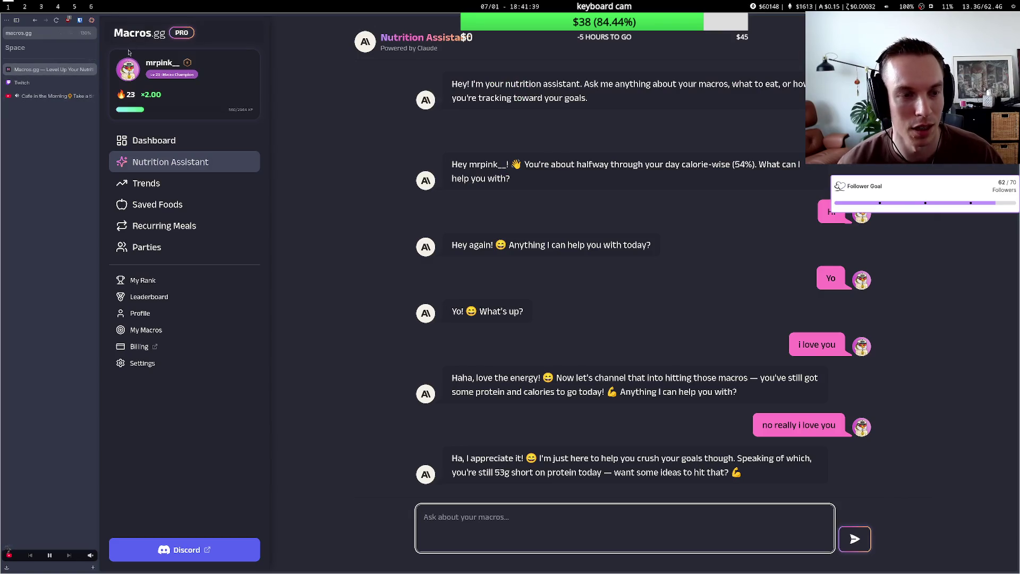
click(155, 141)
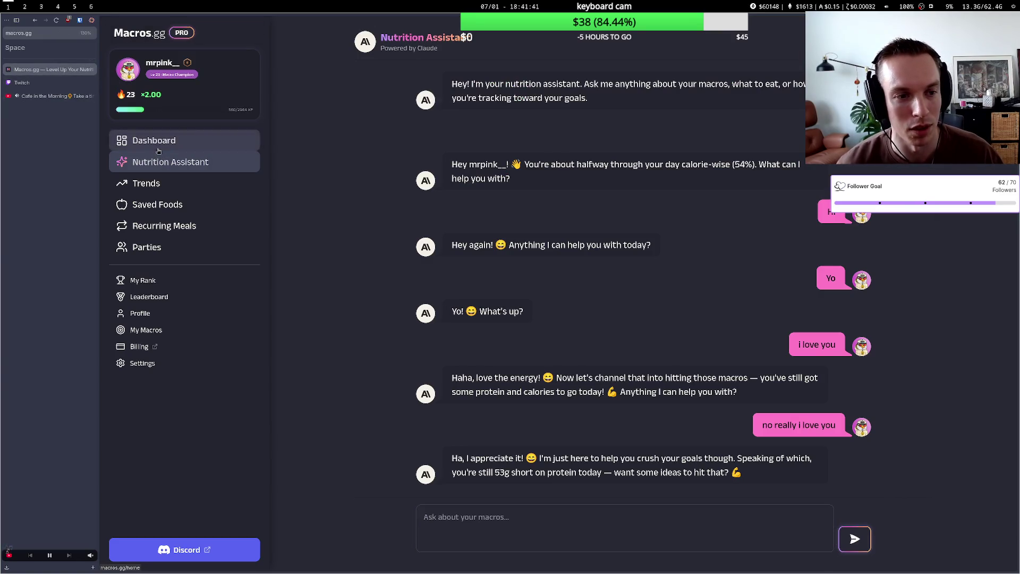
click(48, 82)
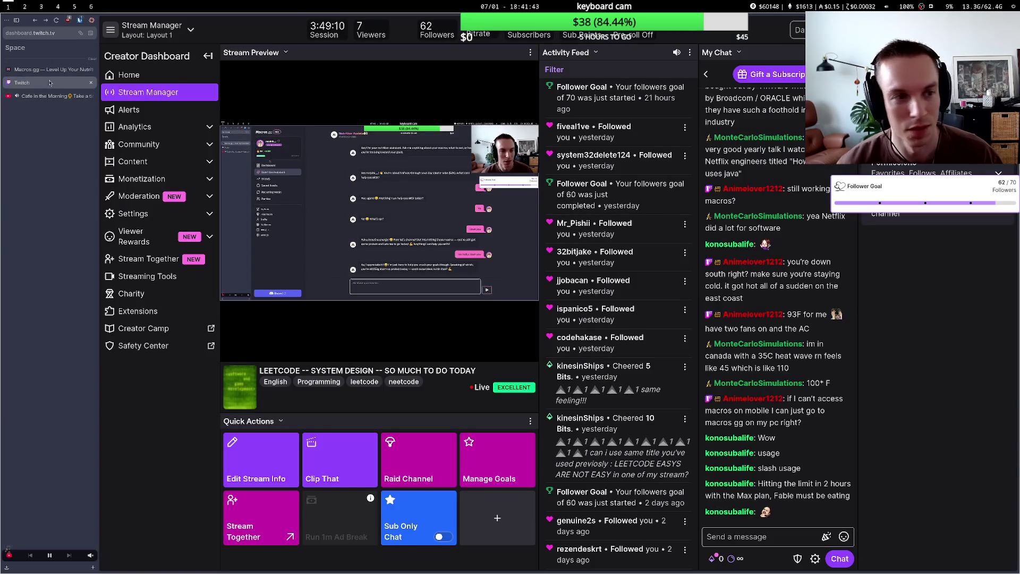
click(51, 72)
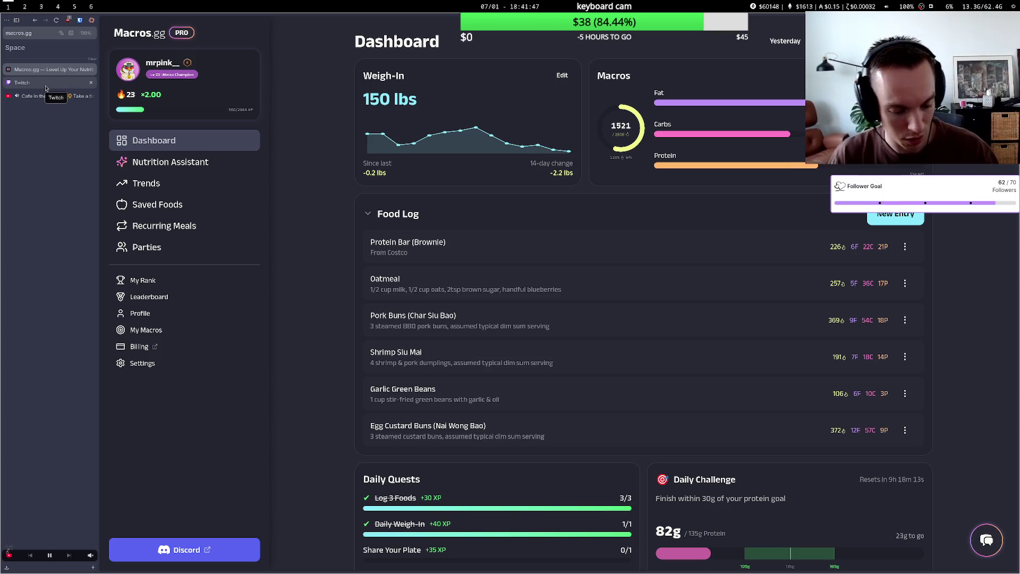
click(46, 84)
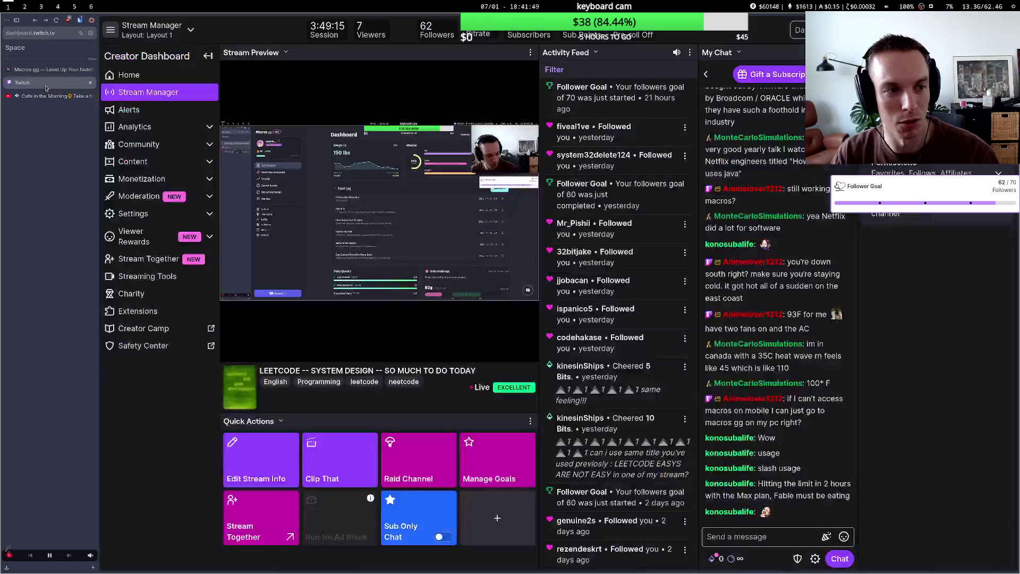
click(54, 71)
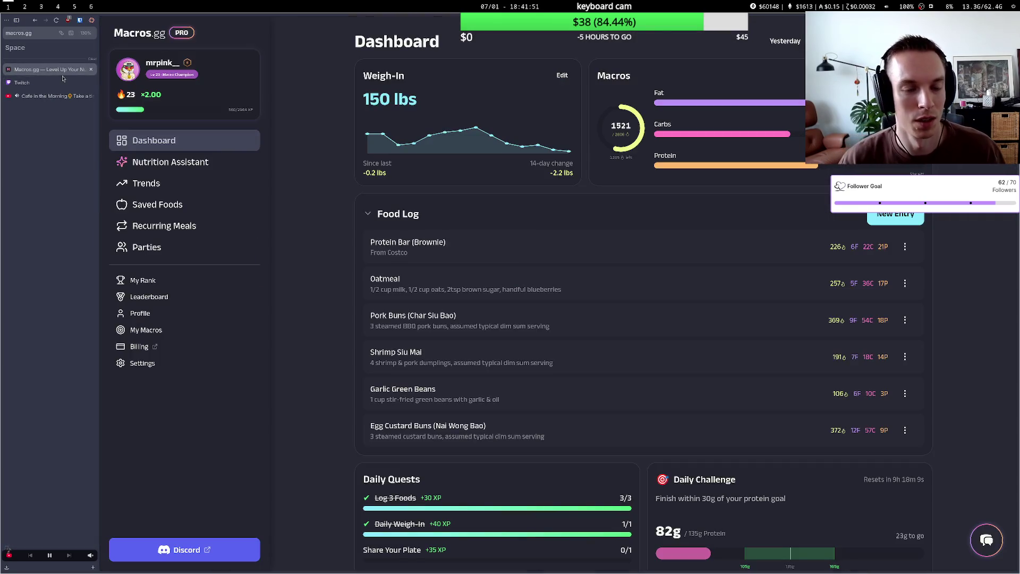
Look over the My Macros targets page, then move to the whiteboard on workspace 6.
click(207, 330)
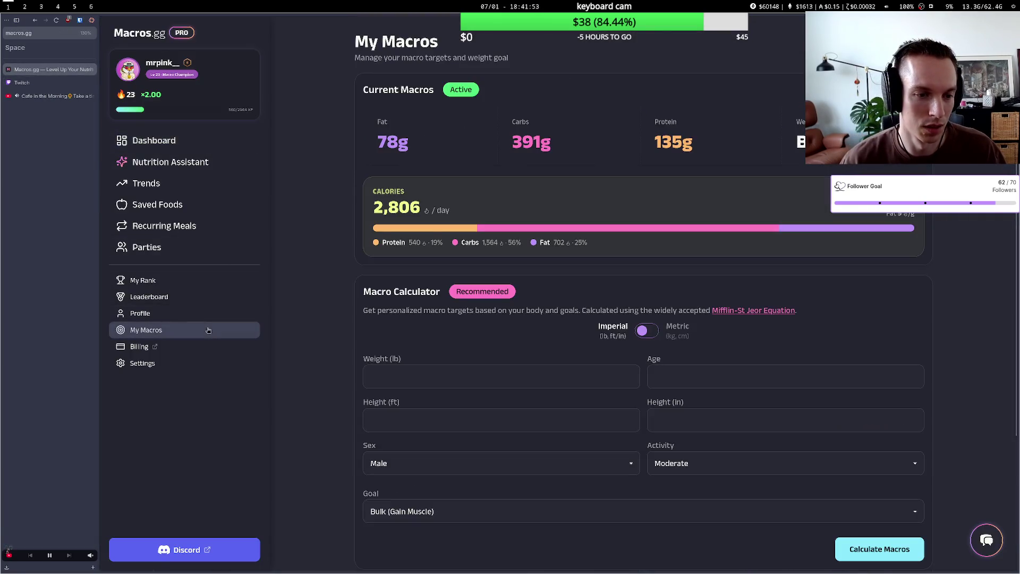
scroll(211, 328, down, 3)
scroll(216, 239, up, 3)
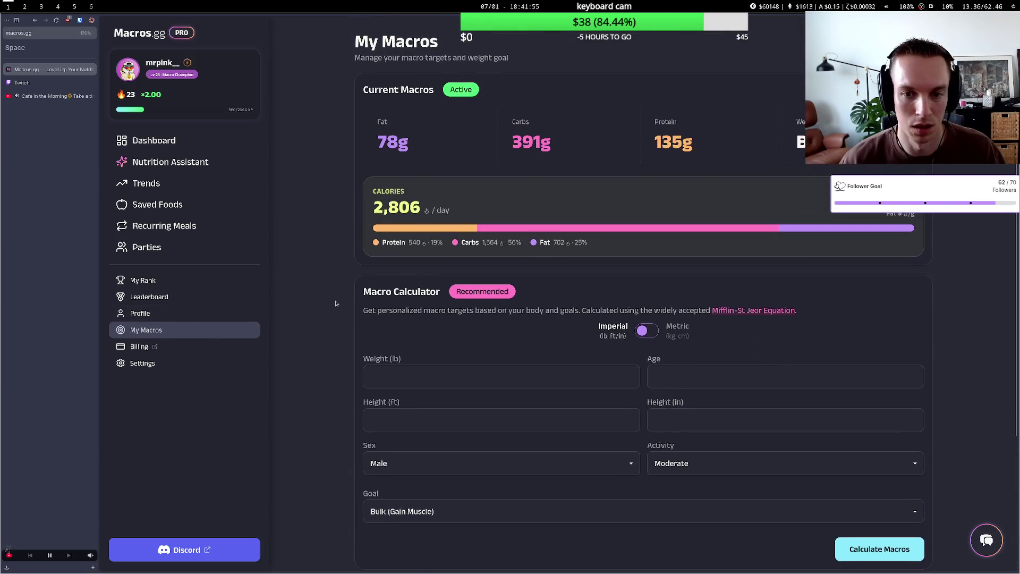
click(210, 140)
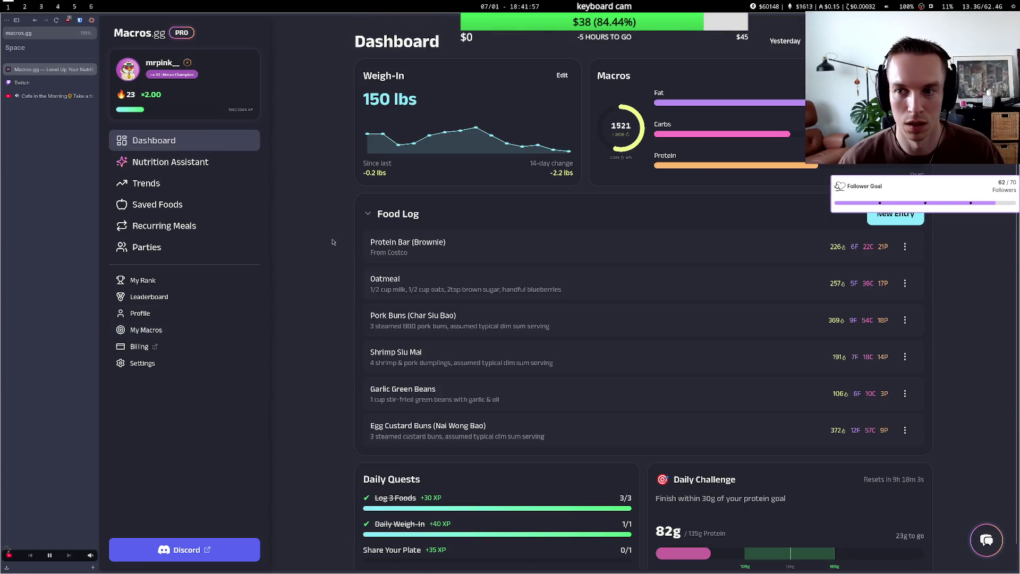
key(super+6)
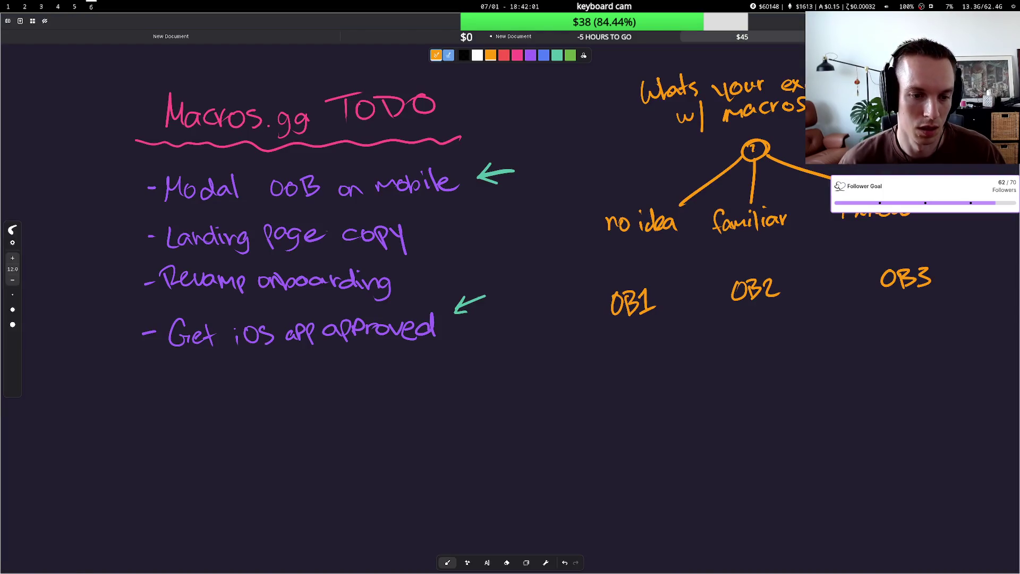
Return to the browser on workspace 1 and show the Twitch Stream Manager.
key(super+1)
click(58, 84)
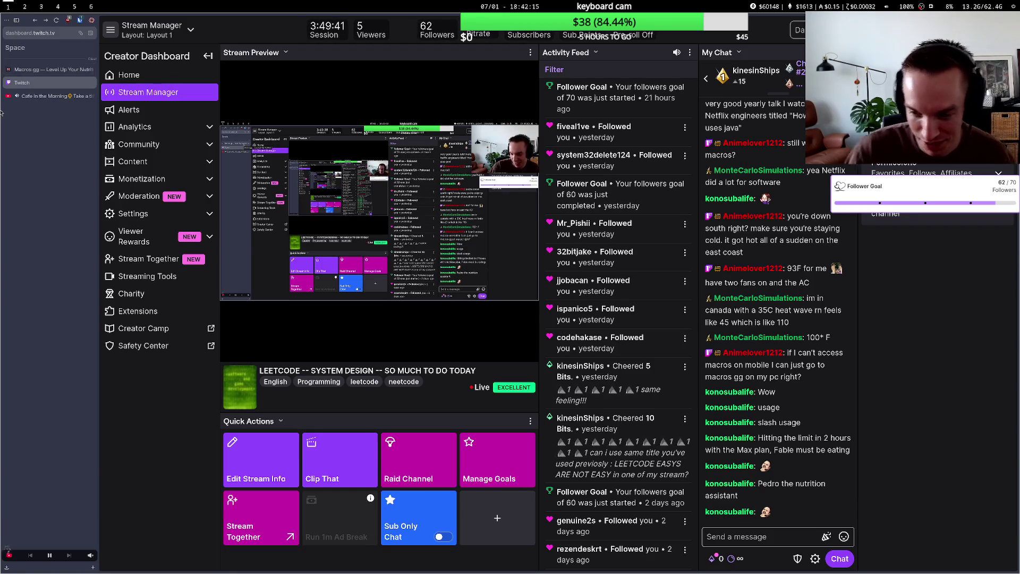
Flip between Macros.gg and the Twitch stream manager, ending in the Nutrition Assistant chat.
click(47, 70)
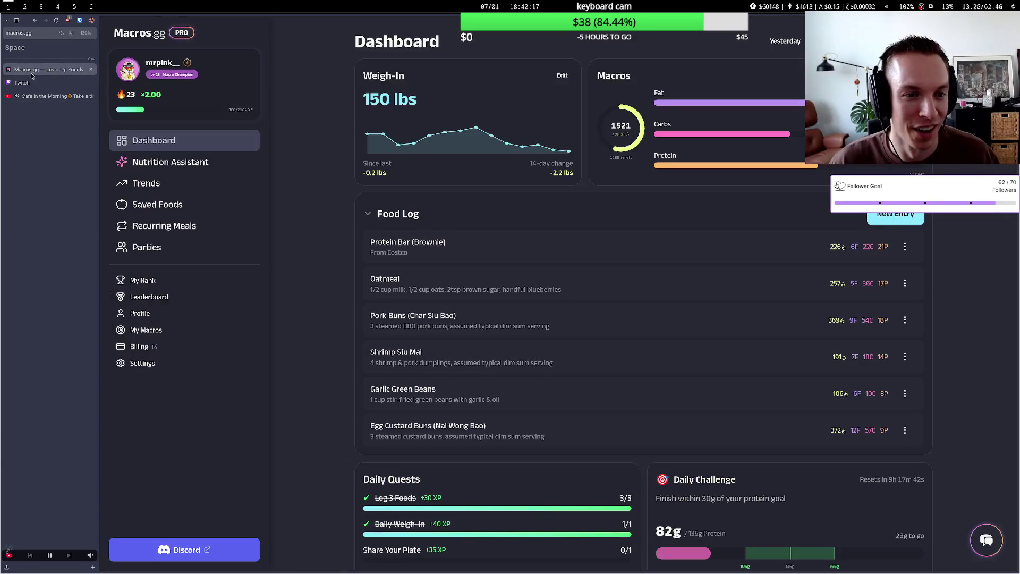
click(66, 85)
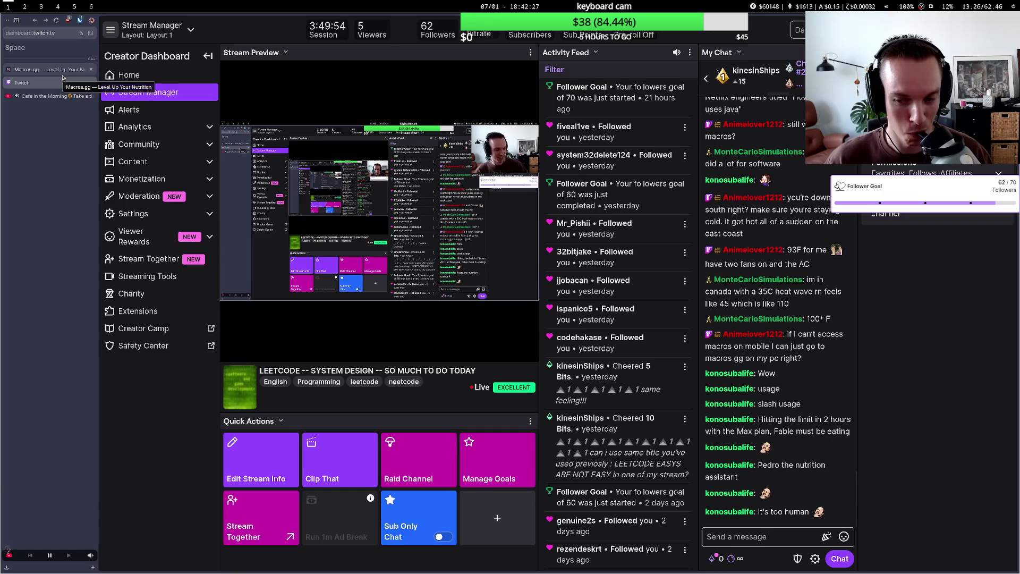
click(63, 74)
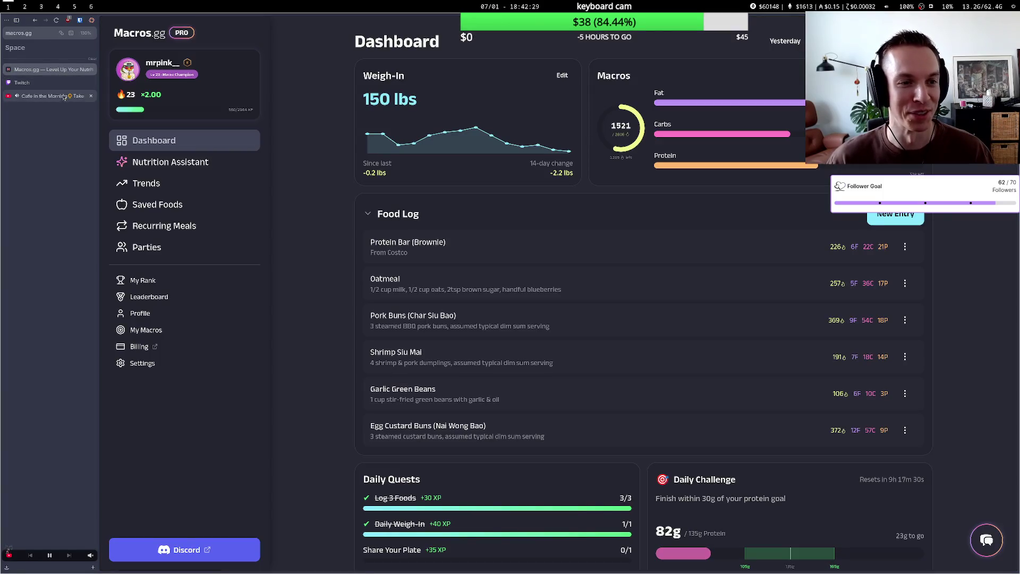
click(58, 84)
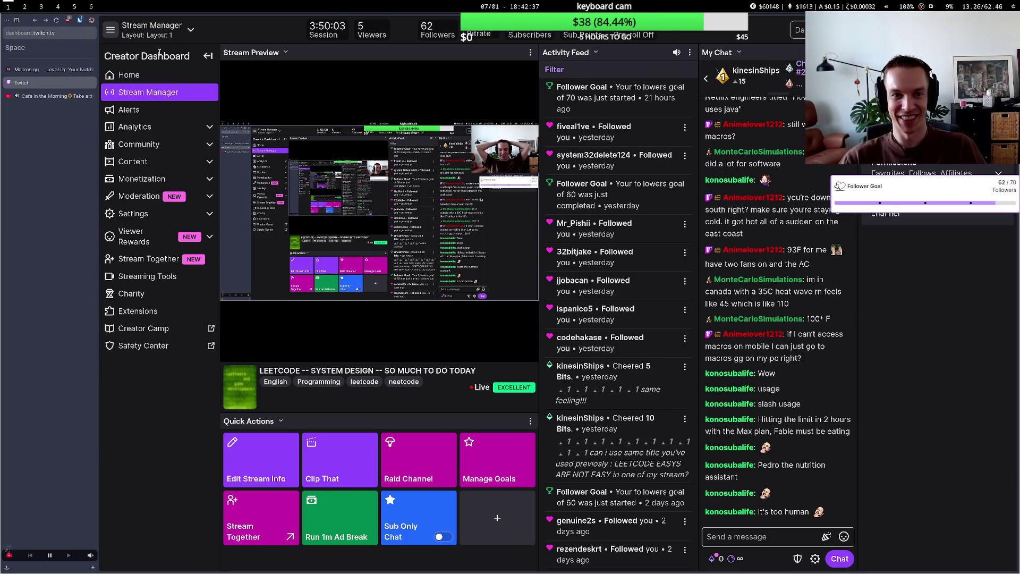
click(73, 72)
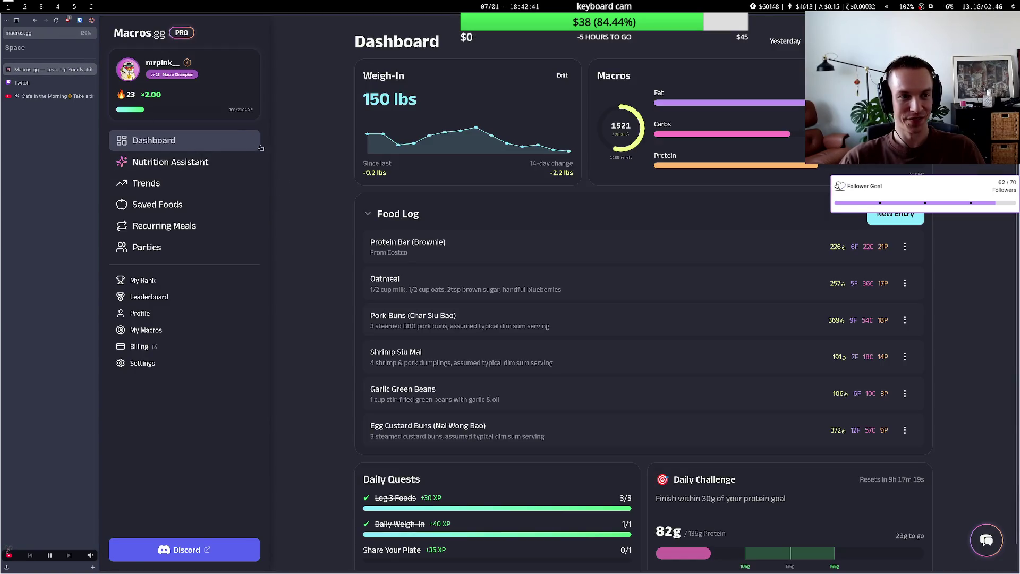
click(254, 161)
text(give yourself a name)
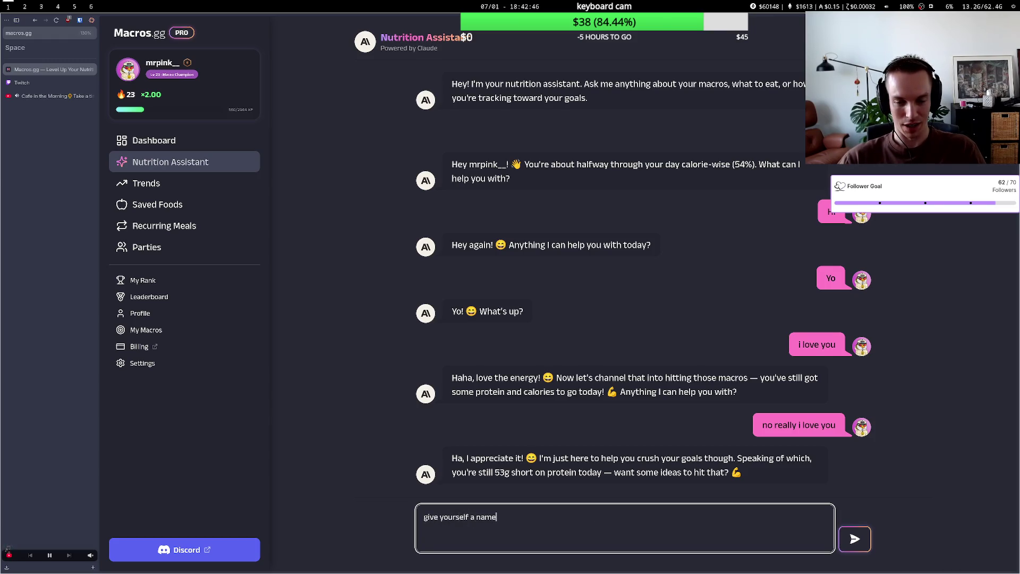
Send 'give yourself a name' to the assistant and read its reply after a Twitch check.
key(Return)
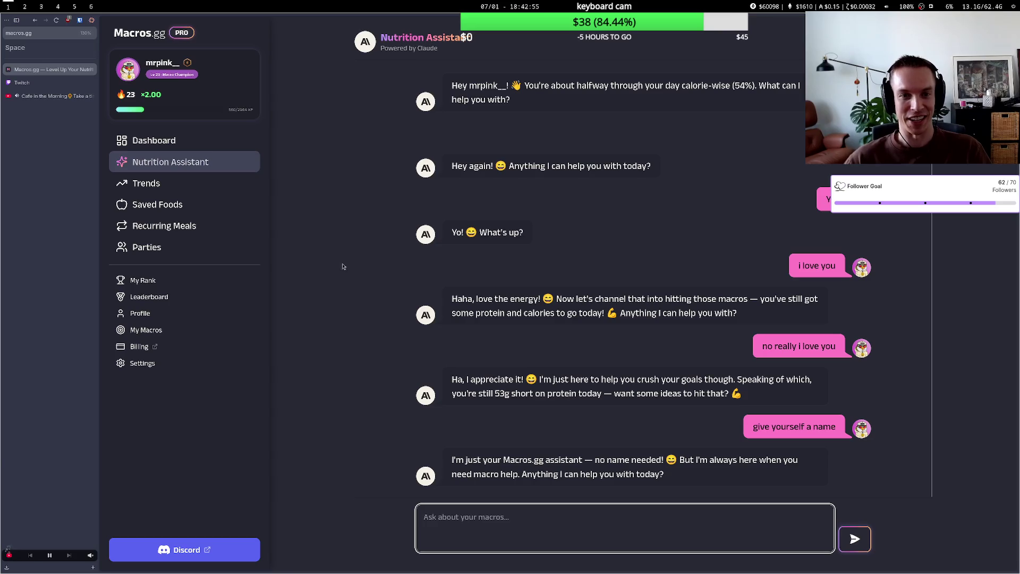
click(64, 83)
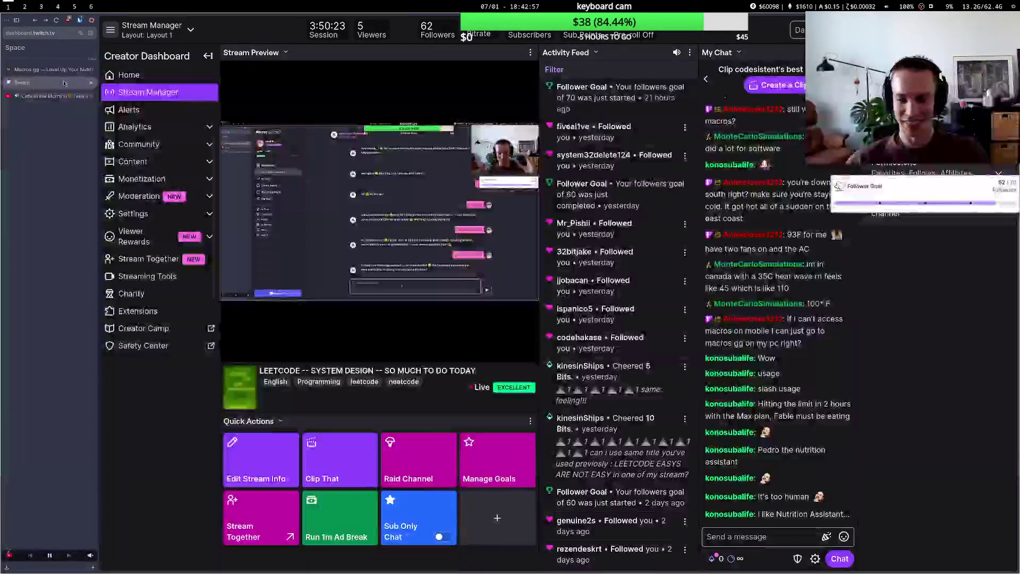
click(67, 70)
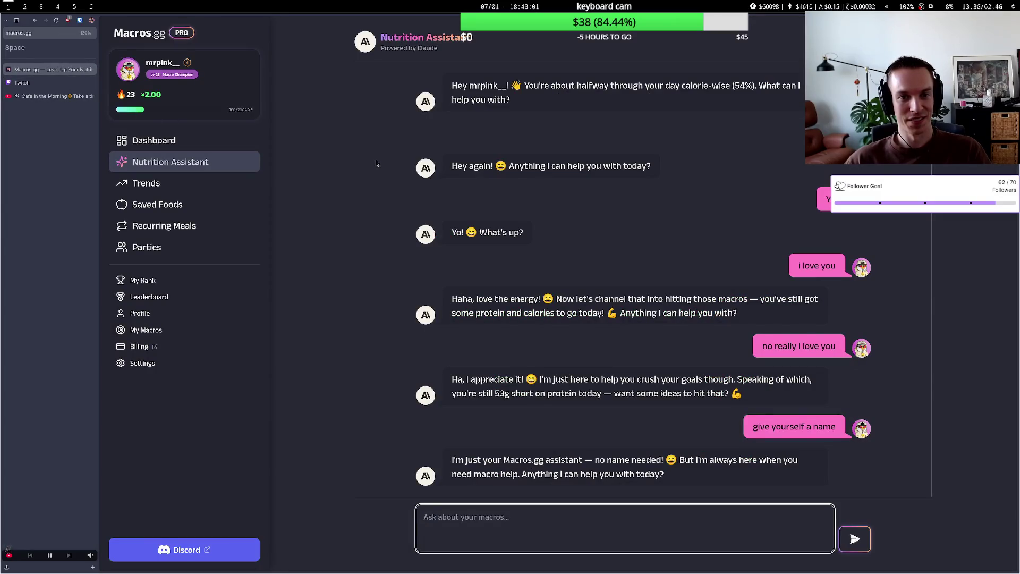
scroll(494, 229, up, 1)
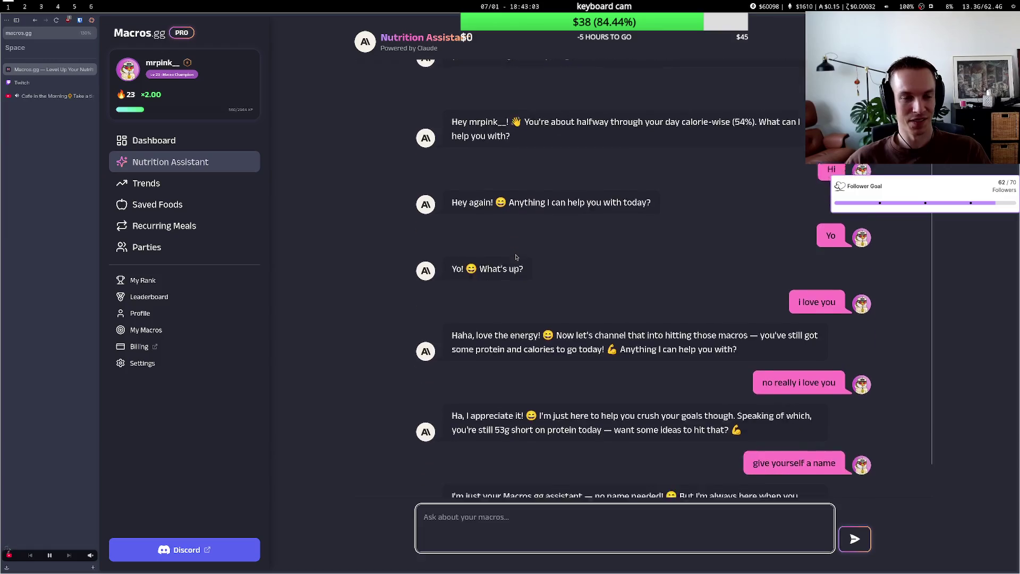
scroll(515, 255, down, 1)
scroll(515, 250, up, 2)
Check the Twitch stream twice more, then return to the Macros.gg Dashboard.
click(53, 85)
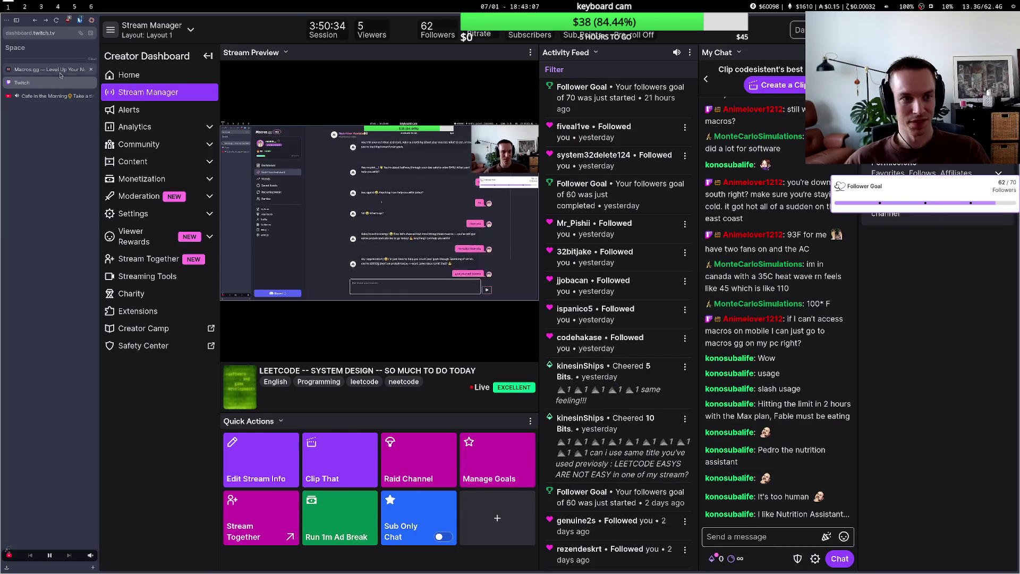
click(60, 72)
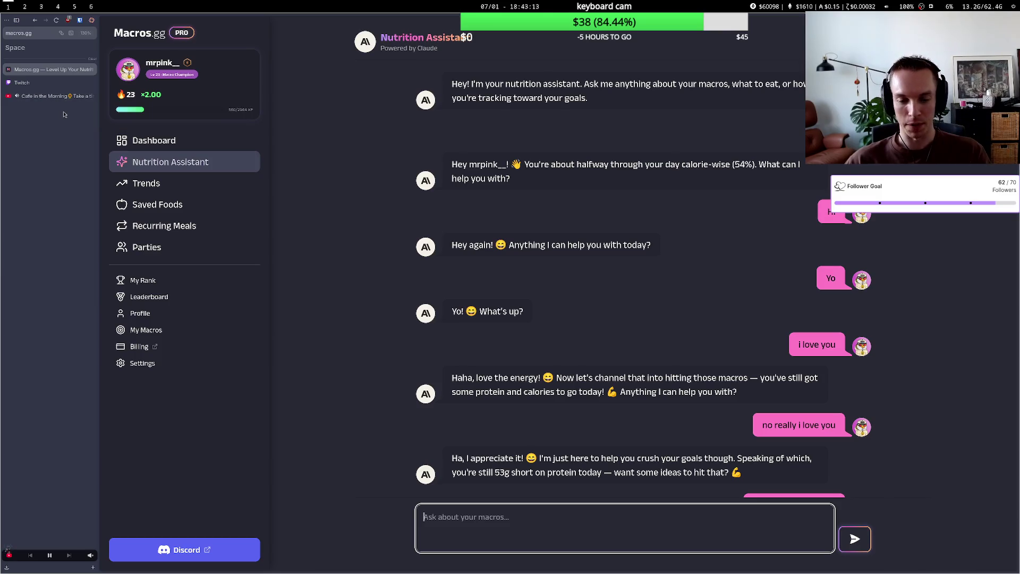
click(65, 83)
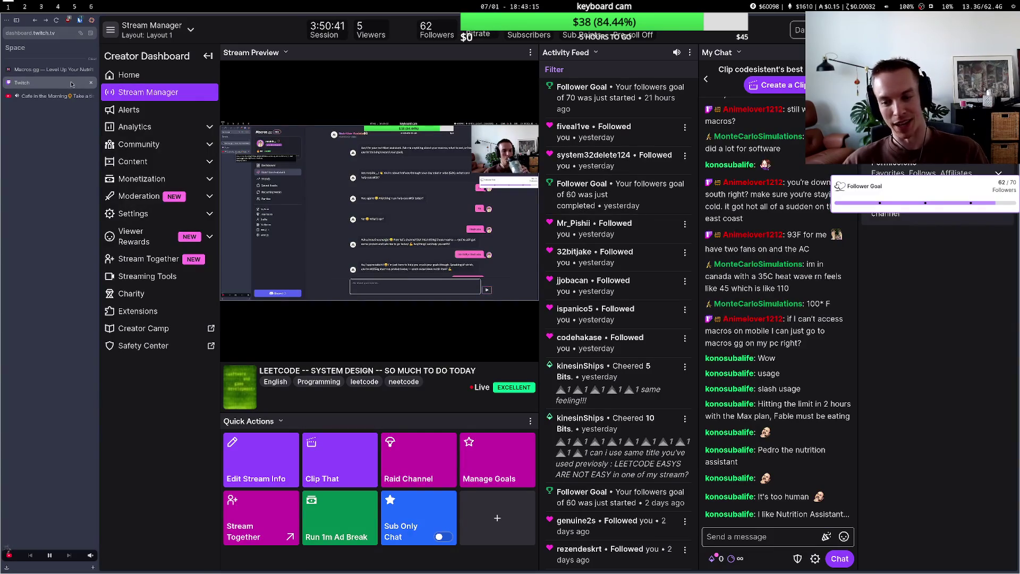
click(56, 70)
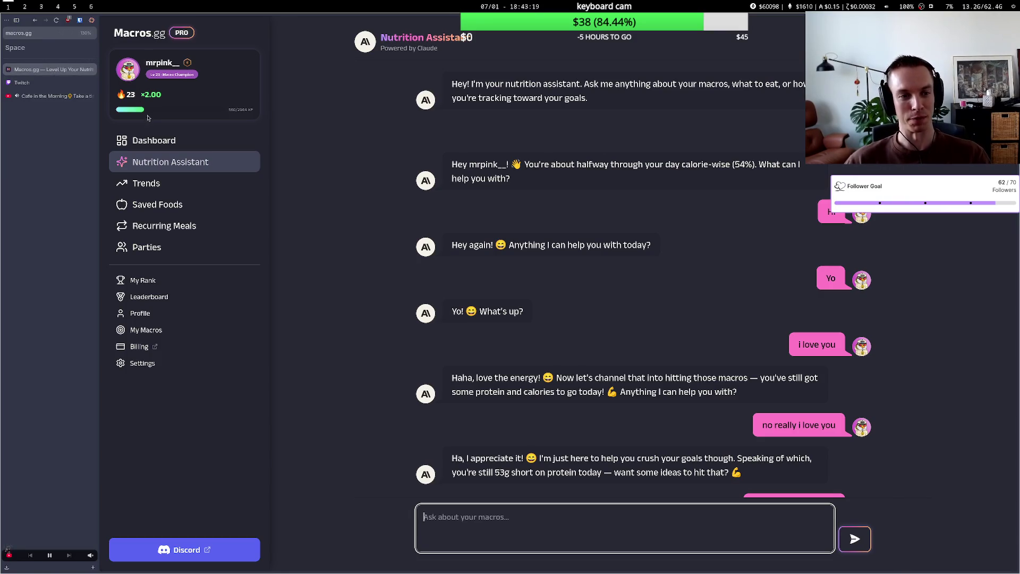
click(152, 141)
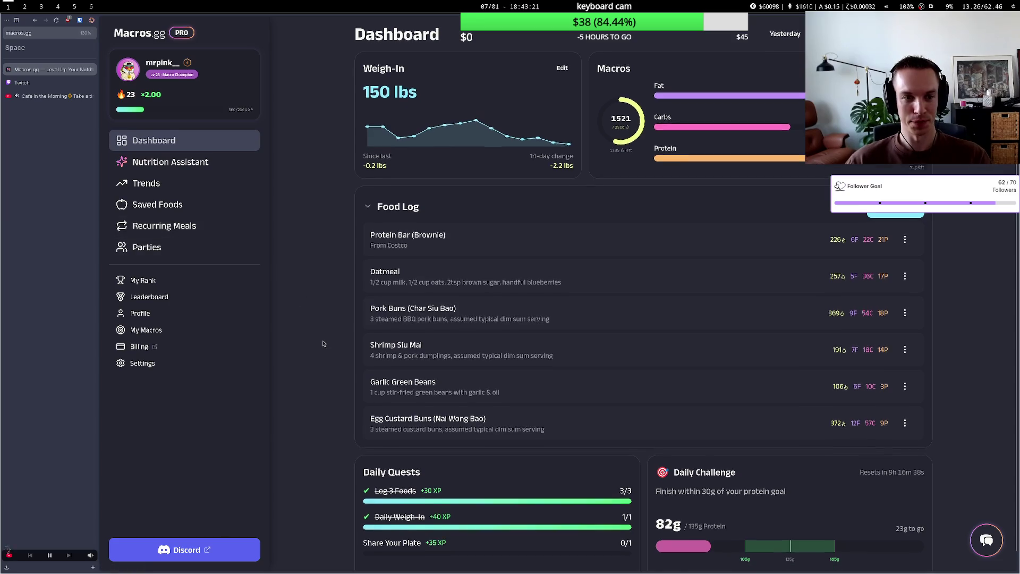
Scroll through the Macros.gg dashboard's Food Log and Daily Quests, then switch to the whiteboard.
scroll(323, 344, down, 1)
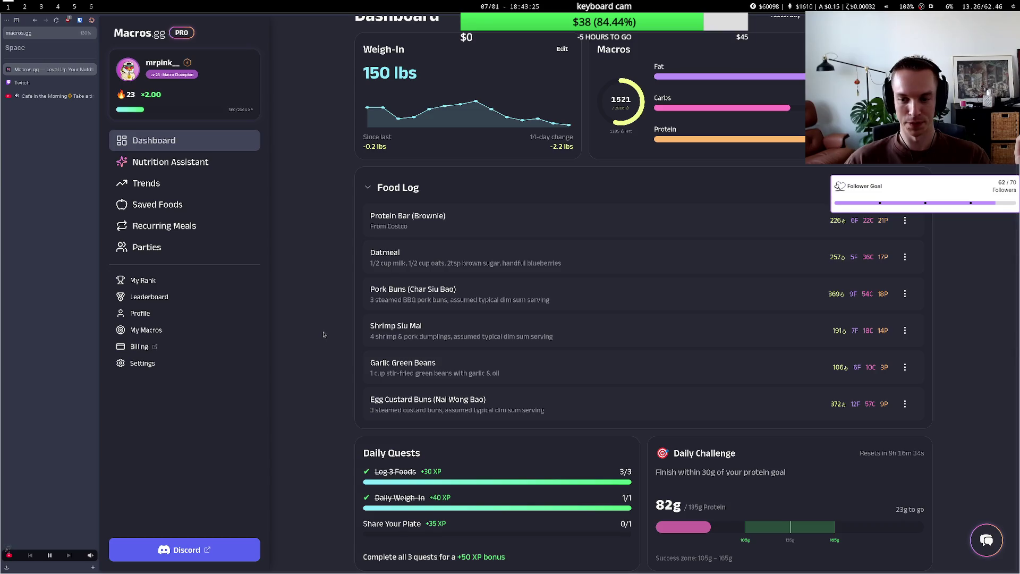
scroll(330, 345, up, 1)
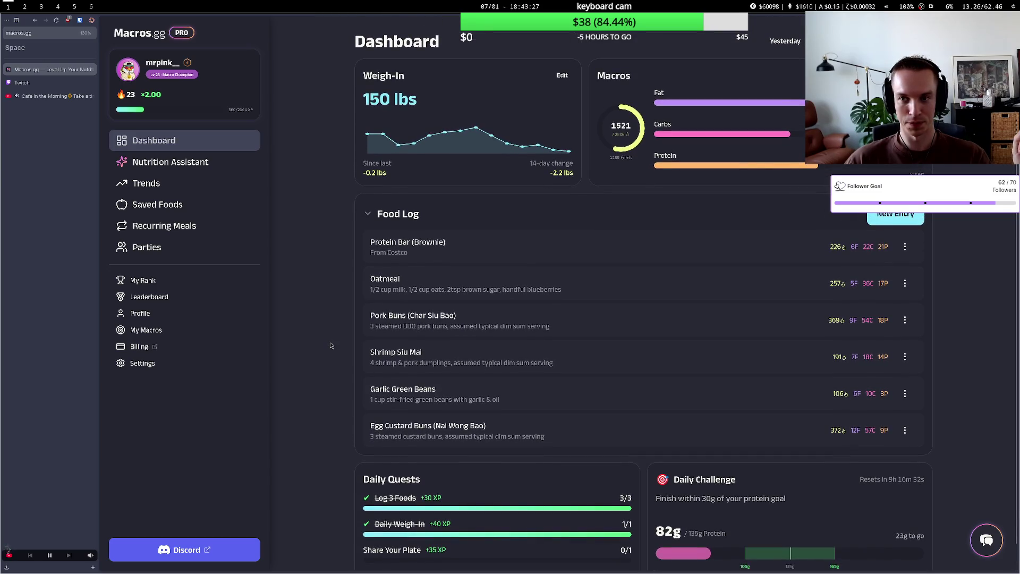
scroll(330, 346, down, 1)
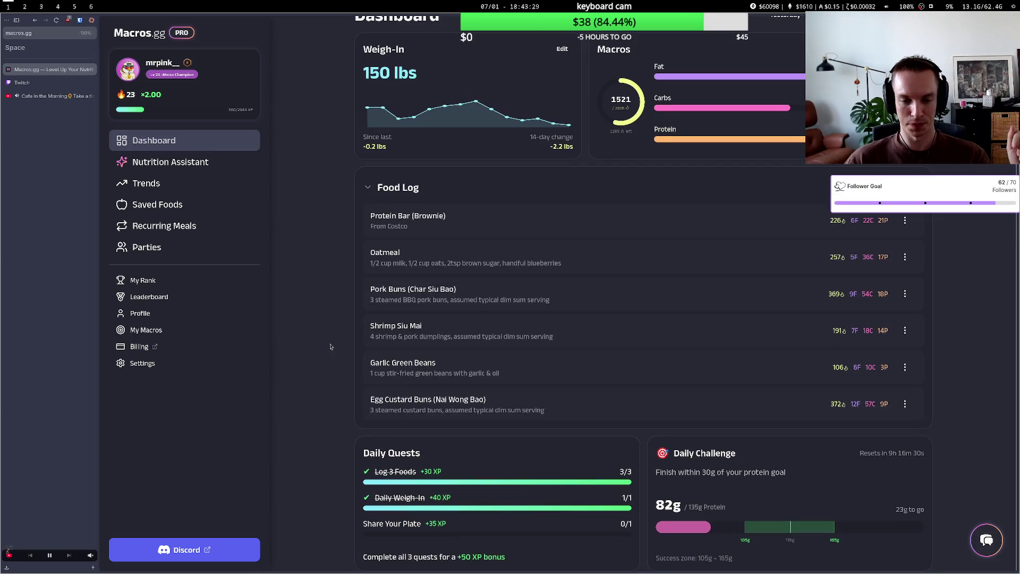
key(super+6)
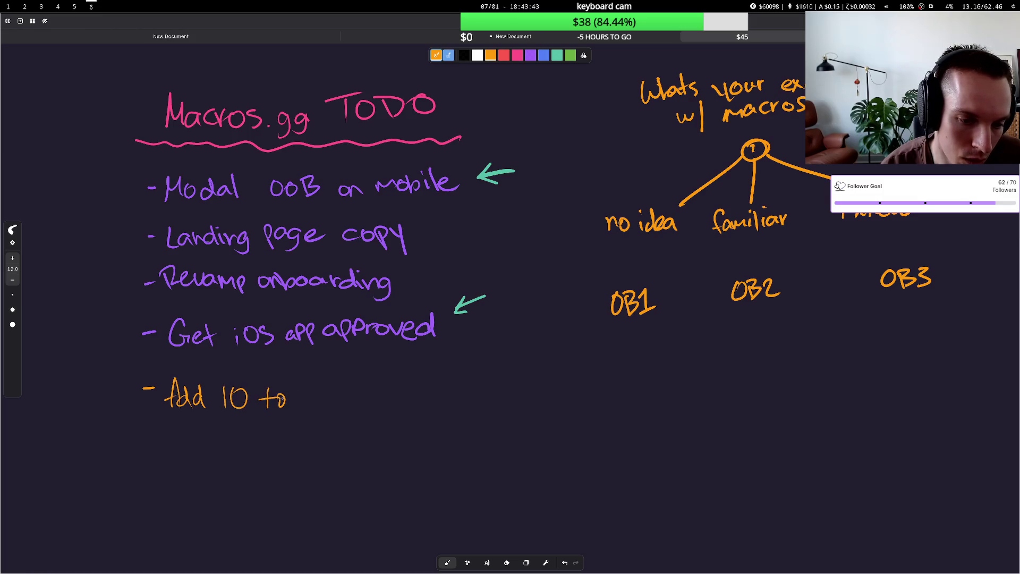
Handwrite 'daily quests' so the TODO item reads 'Add 10 total daily quests', then go back.
drag(353, 393, 361, 407)
drag(372, 390, 371, 393)
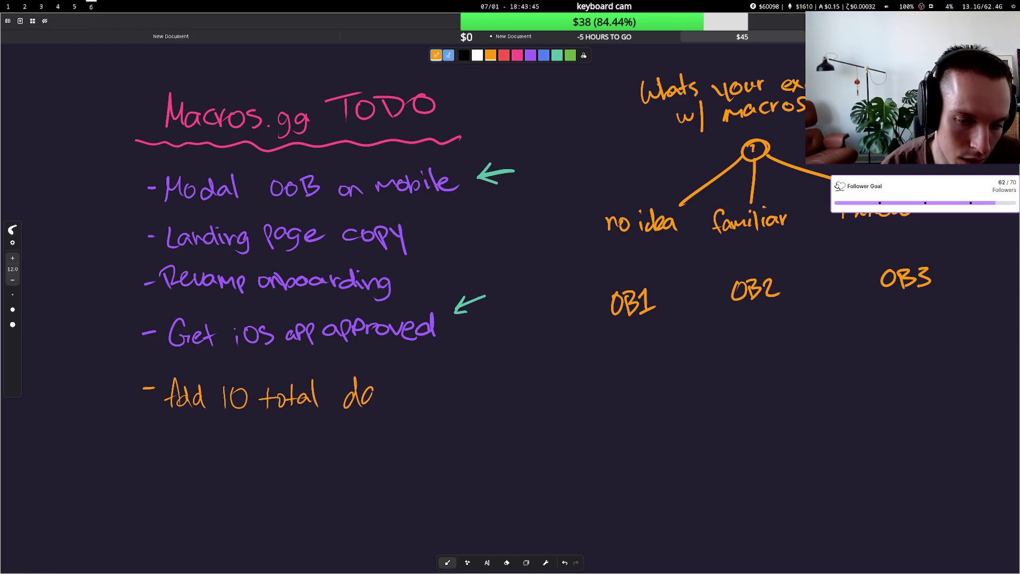
drag(440, 386, 441, 417)
mouse_move(456, 384)
mouse_down()
mouse_move(457, 407)
mouse_move(497, 402)
mouse_up()
drag(496, 385, 508, 383)
drag(514, 380, 501, 401)
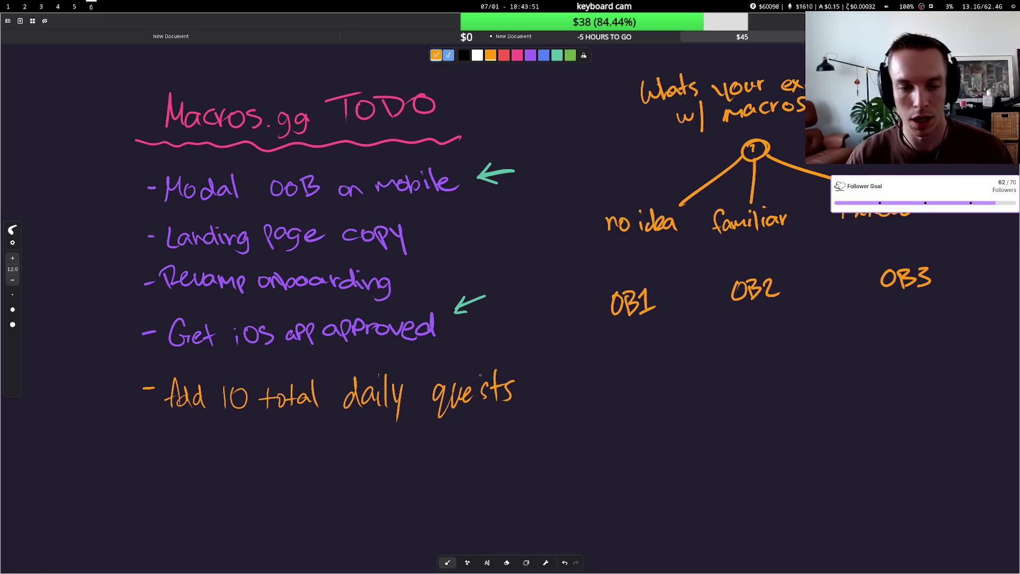
key(super+1)
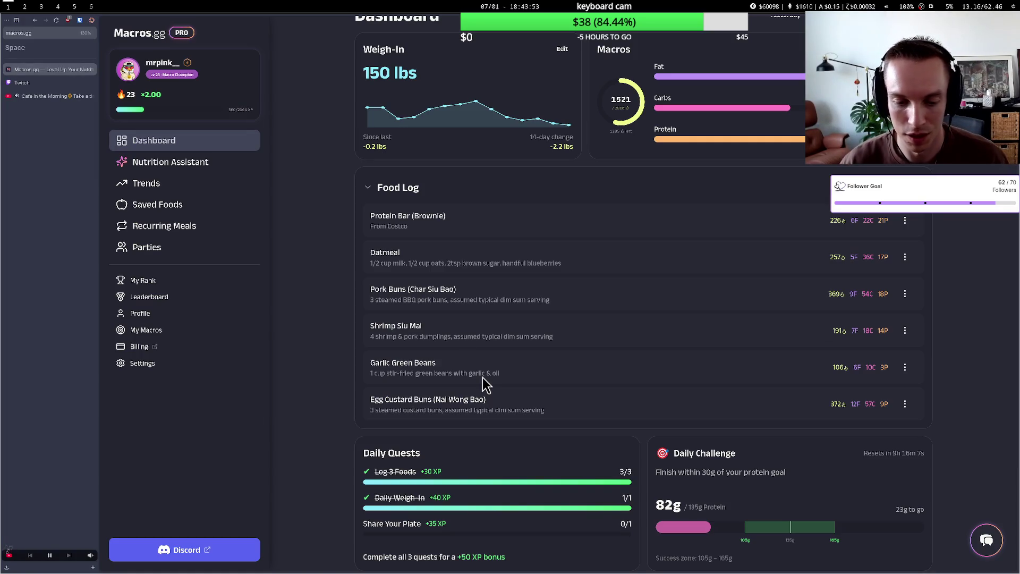
View a party member's achievements, including 97 Meals Logged, then return to the Salrica Gang party page.
drag(382, 453, 467, 557)
click(468, 557)
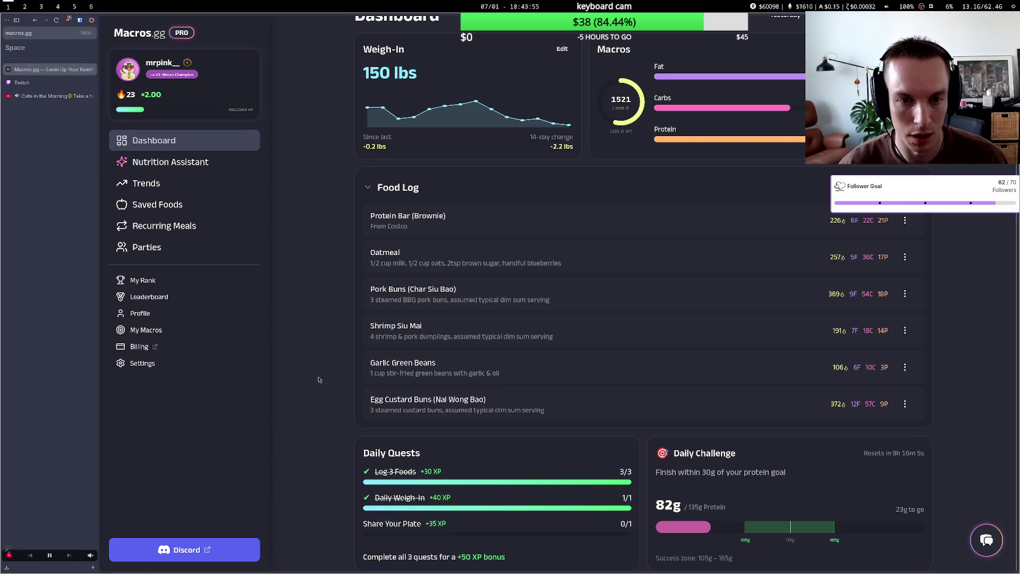
scroll(322, 222, up, 2)
click(55, 85)
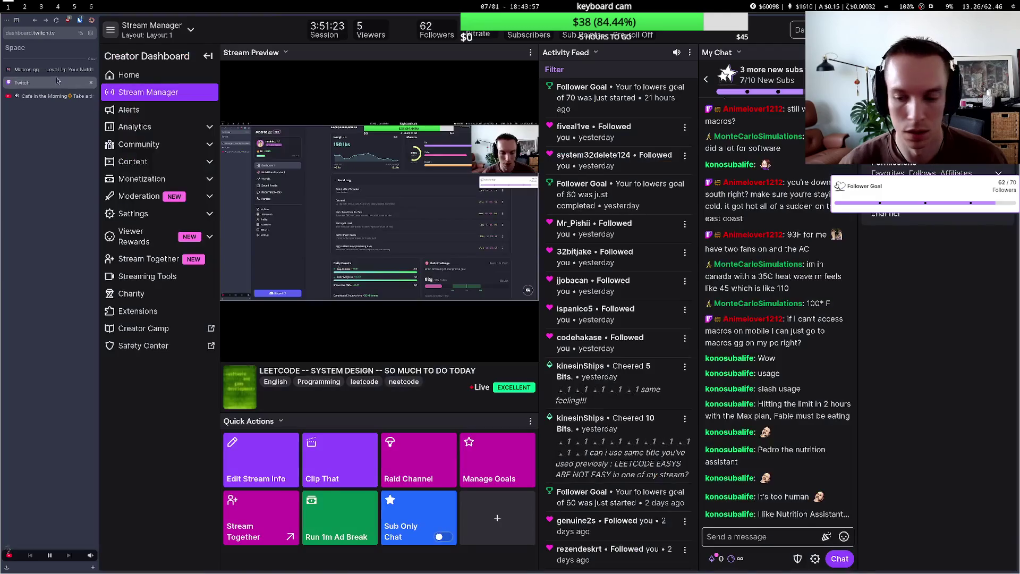
click(48, 69)
click(195, 306)
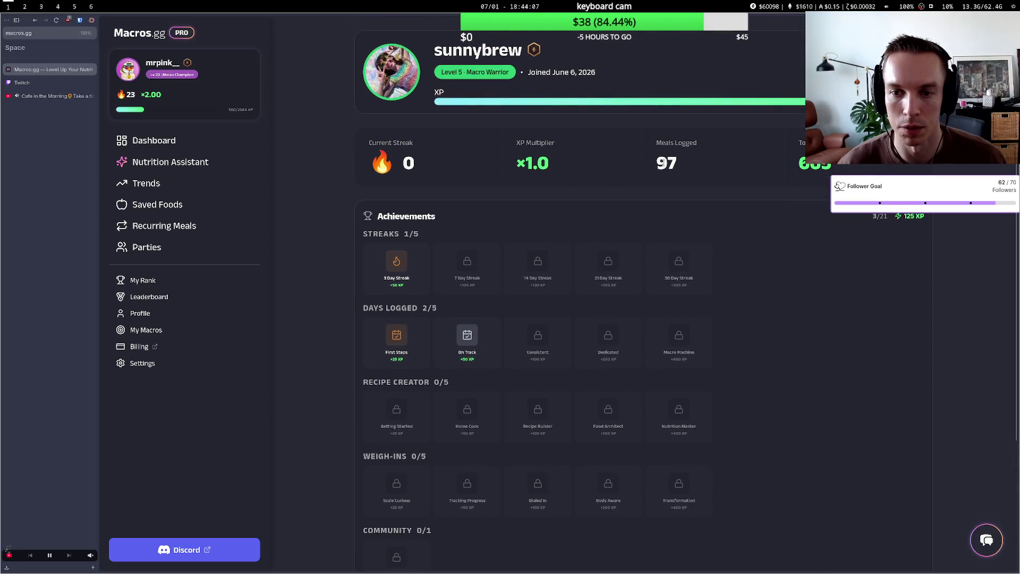
drag(680, 166, 657, 169)
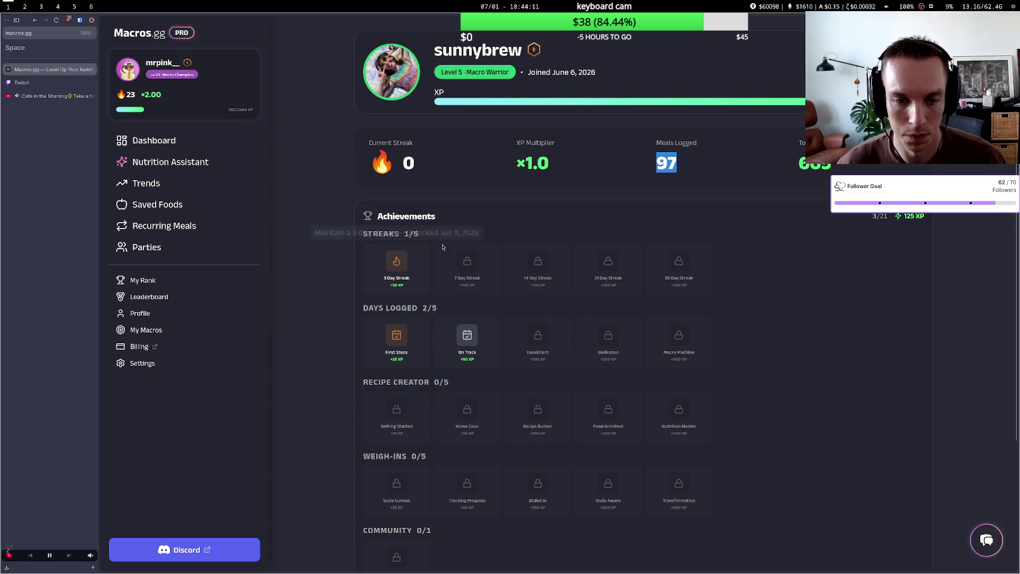
key(alt+Left)
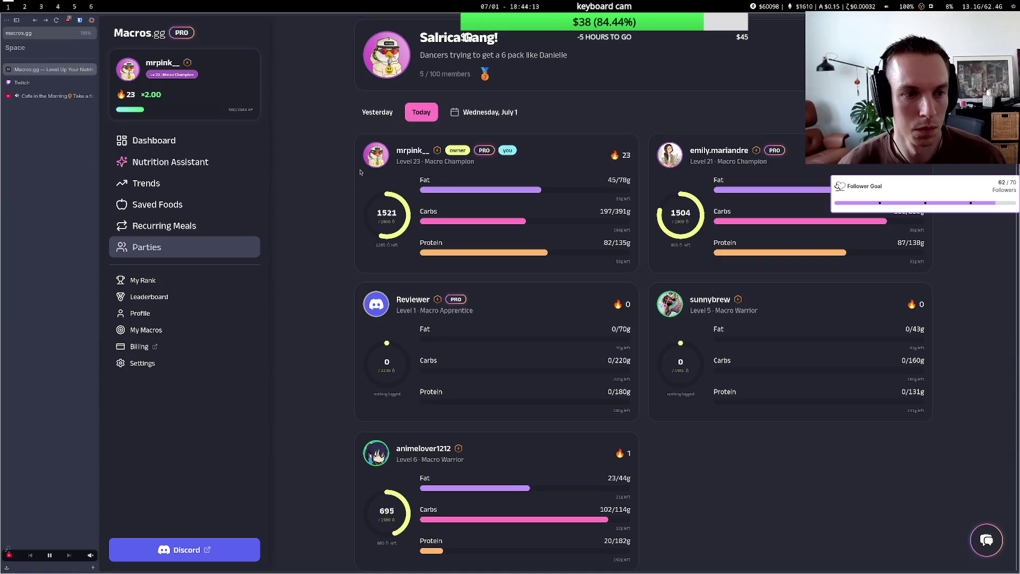
Open the Twitch home page in a new tab by entering 'twitch'.
key(ctrl+t)
text(twitch.tv)
key(Return)
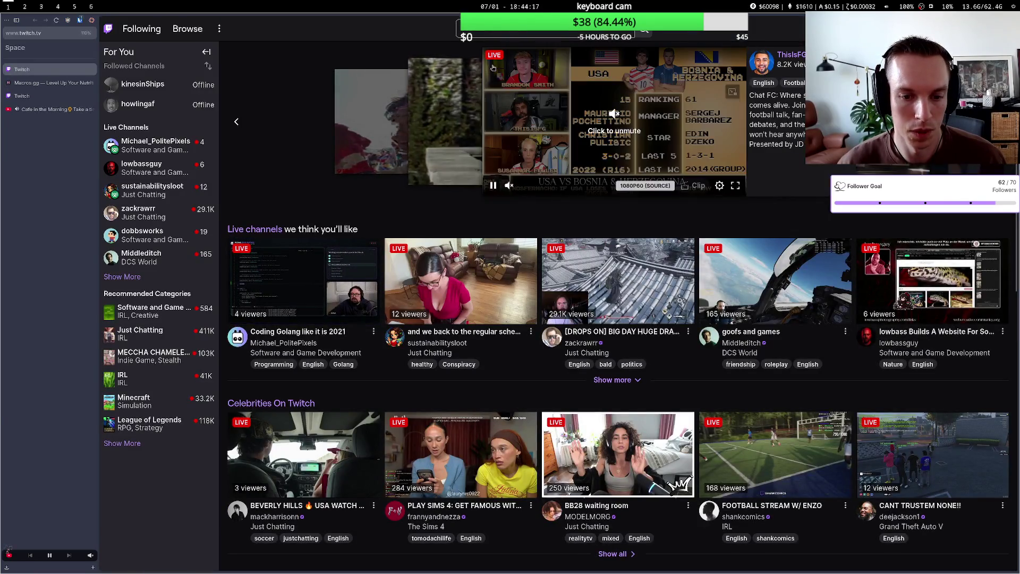
Watch the live Coding Golang stream briefly, then close its tab and return to the Creator Dashboard.
click(522, 32)
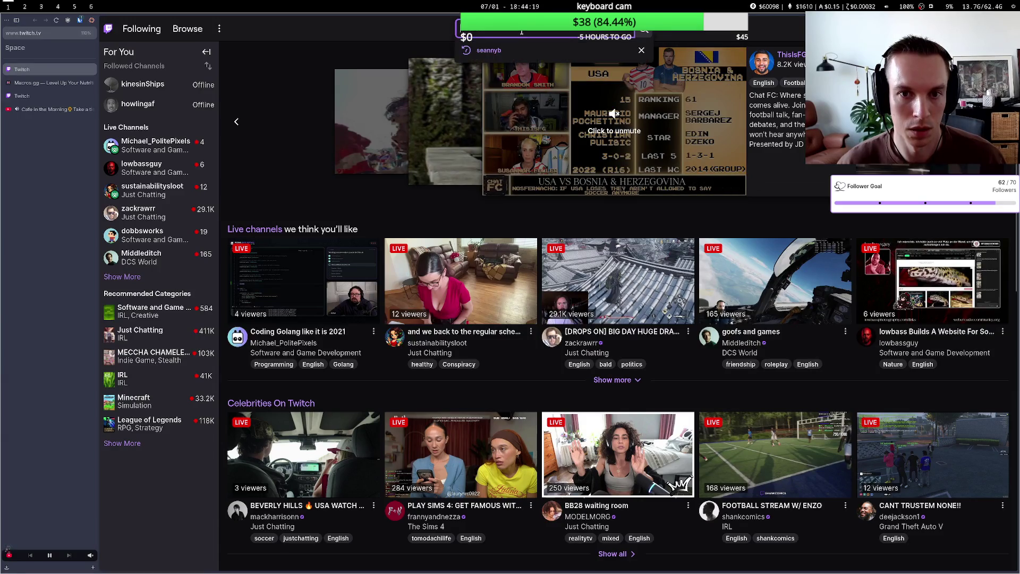
key(Escape)
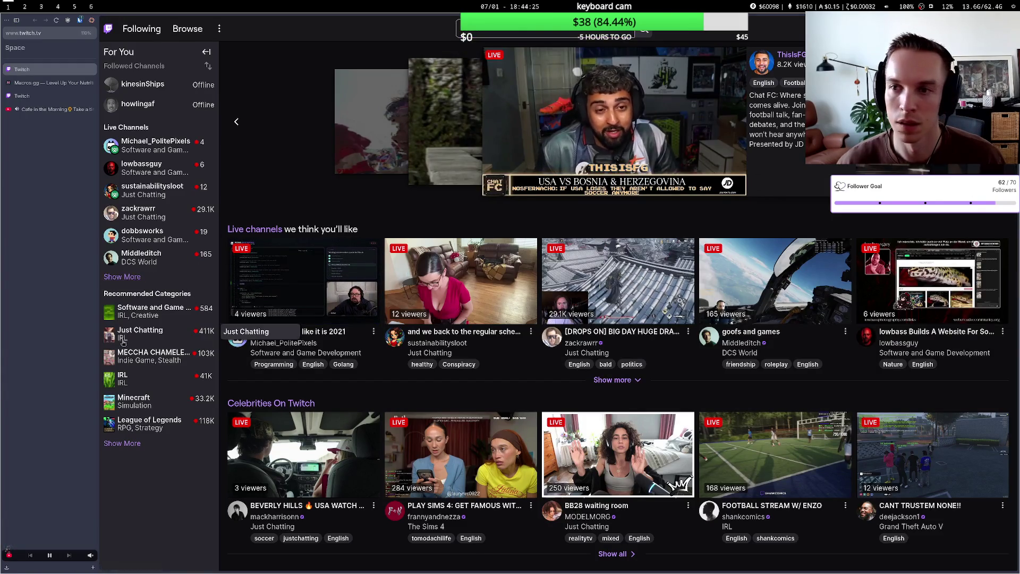
key(g)
key(i)
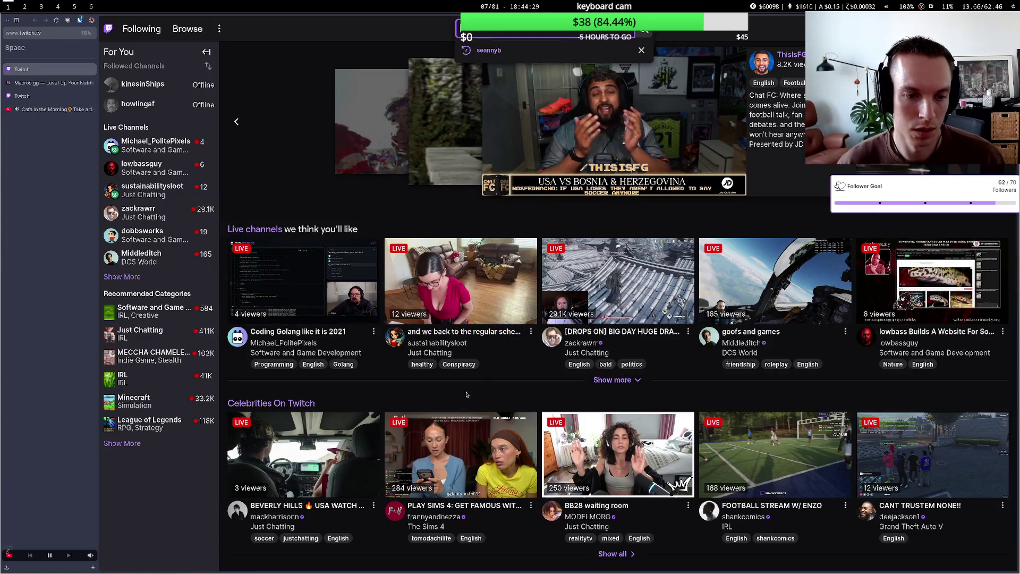
click(299, 258)
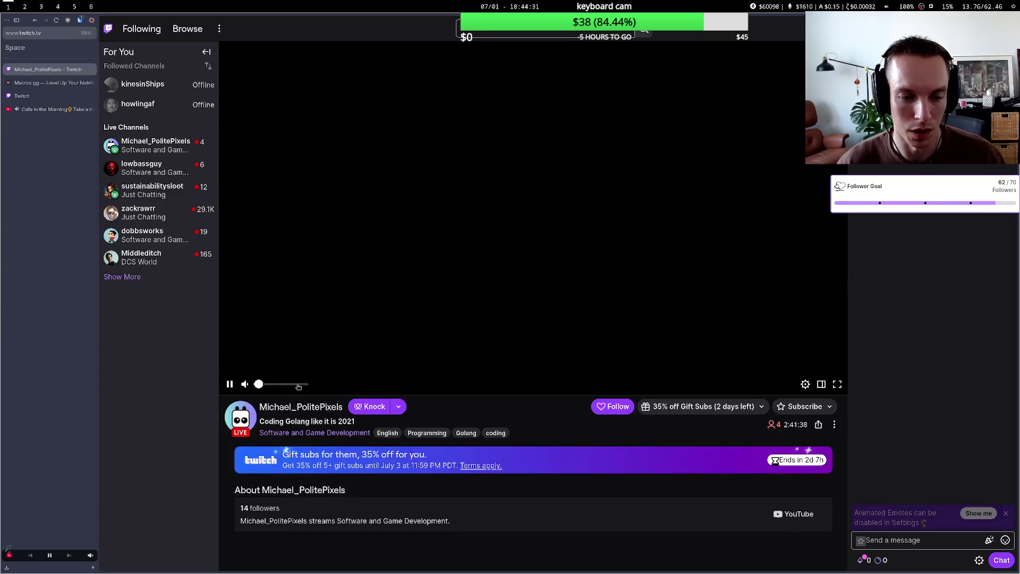
mouse_move(274, 385)
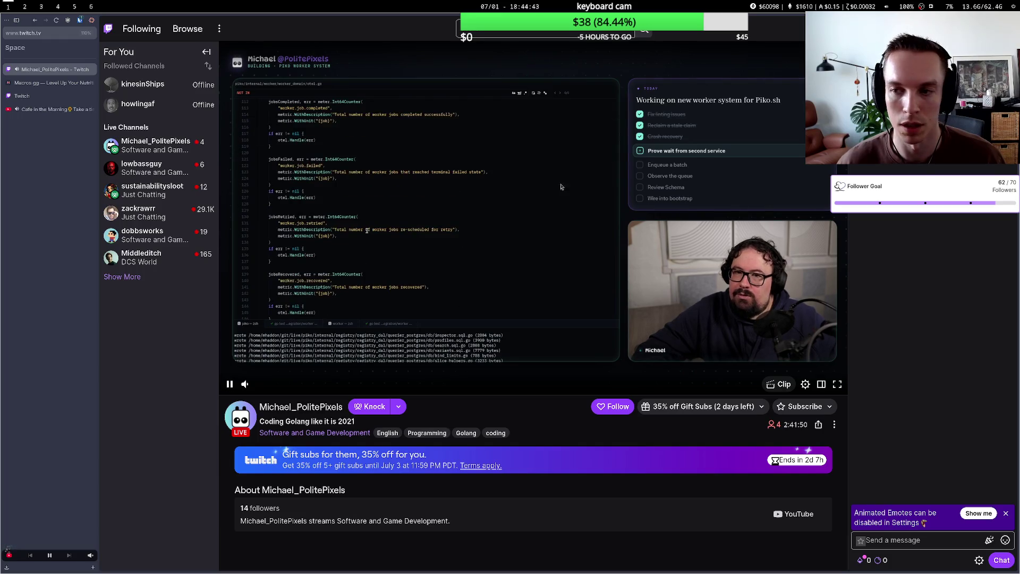
scroll(481, 330, down, 2)
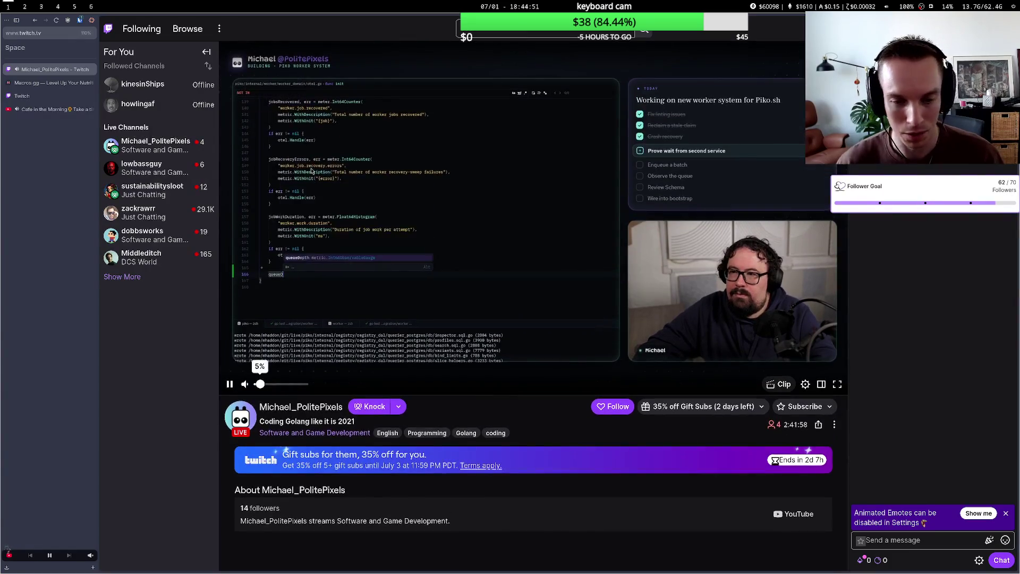
key(ctrl+w)
key(ctrl+Tab)
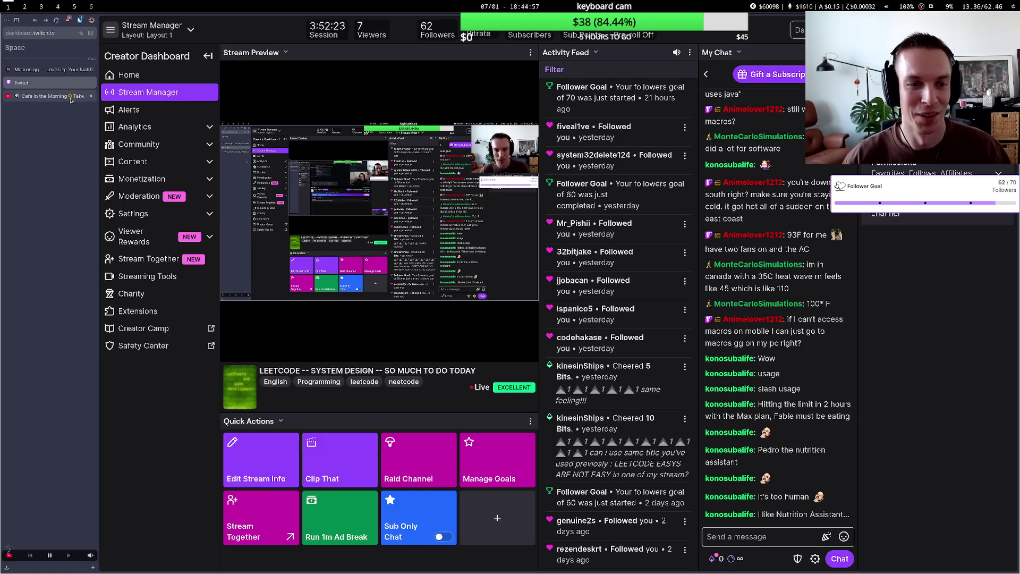
Log out of Macros.gg from its account settings, then return to the Twitch Creator Dashboard.
click(51, 70)
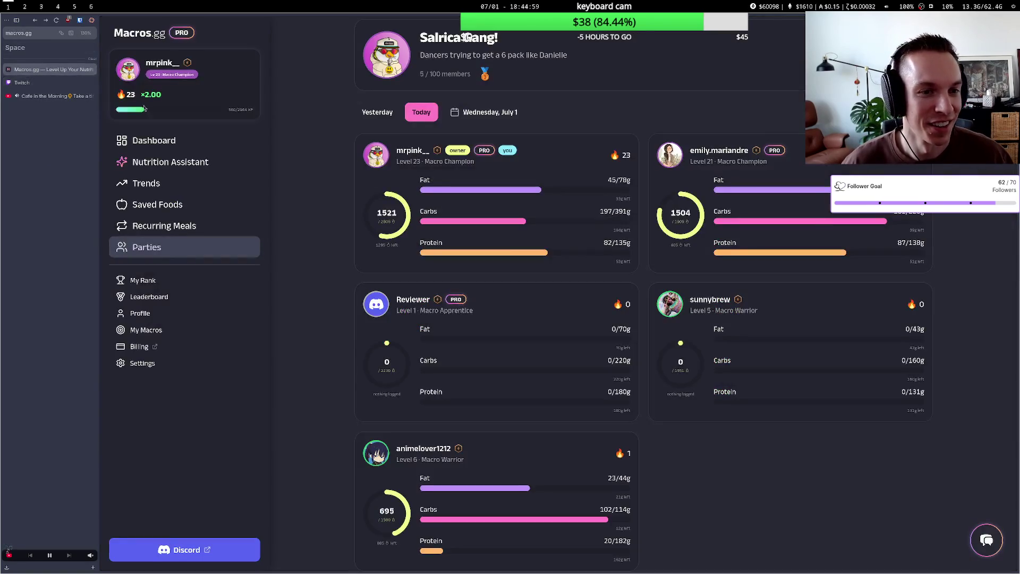
right_click(232, 450)
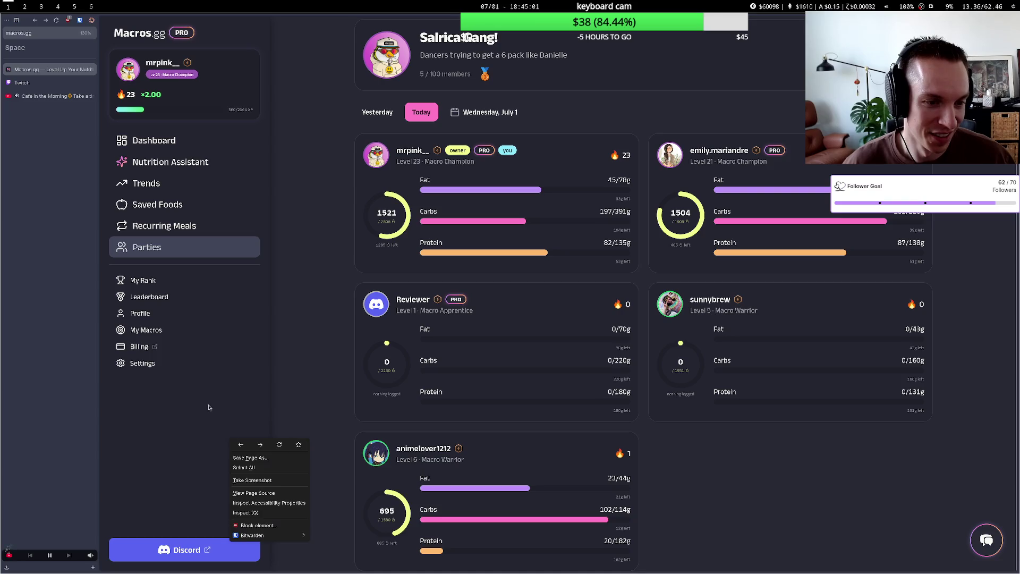
key(Escape)
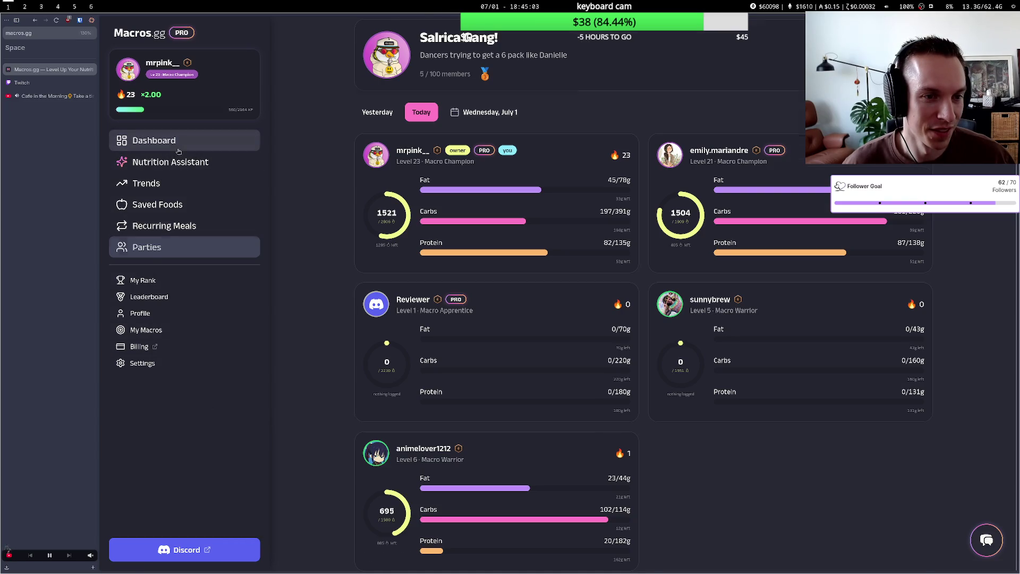
click(154, 140)
scroll(513, 258, up, 1)
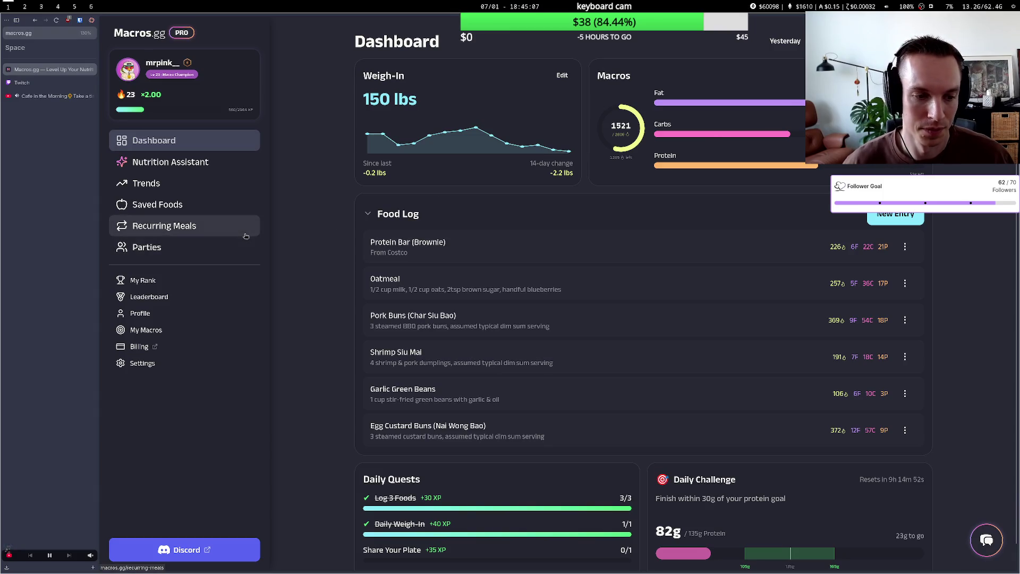
click(182, 363)
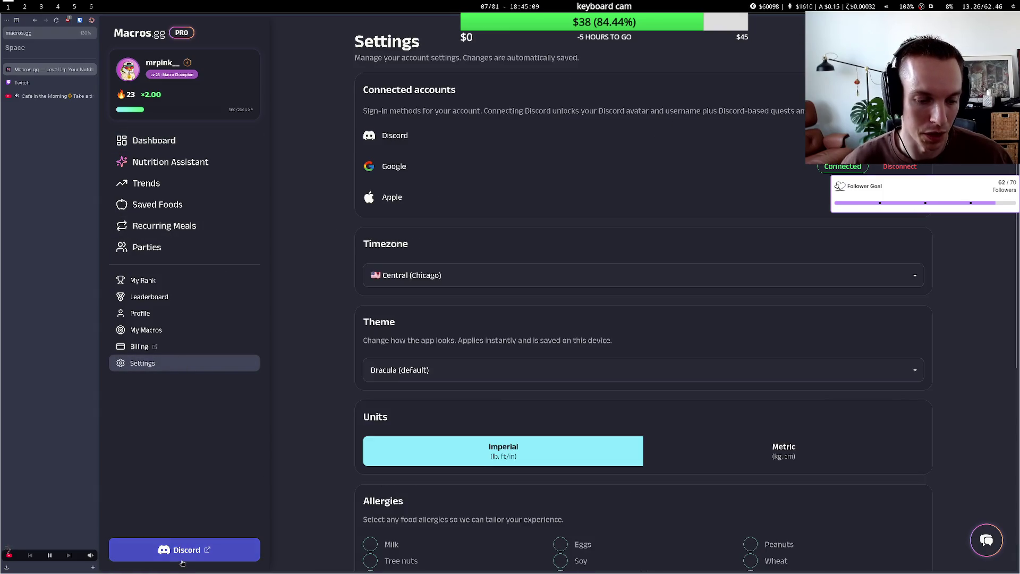
scroll(346, 404, down, 5)
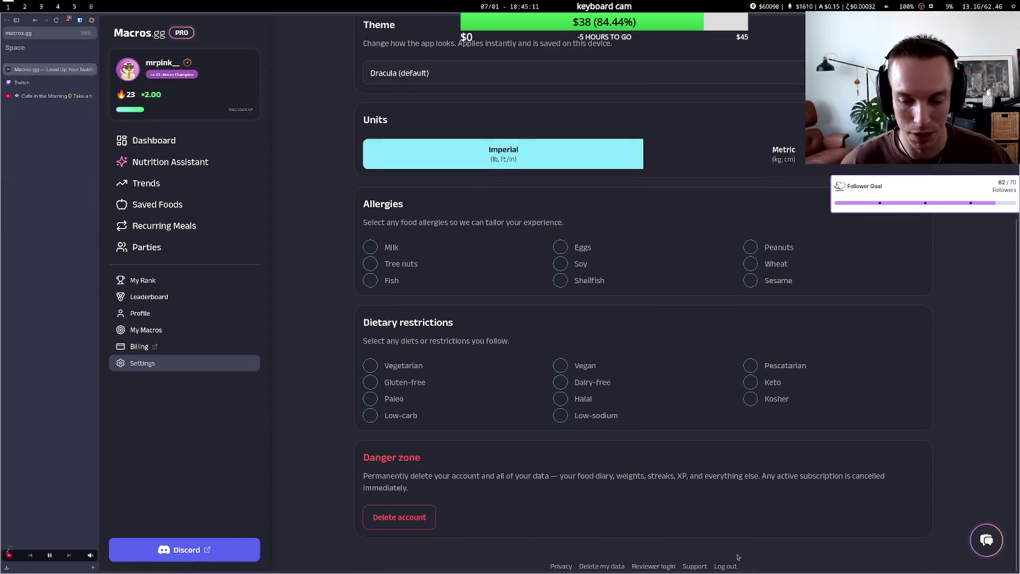
click(726, 567)
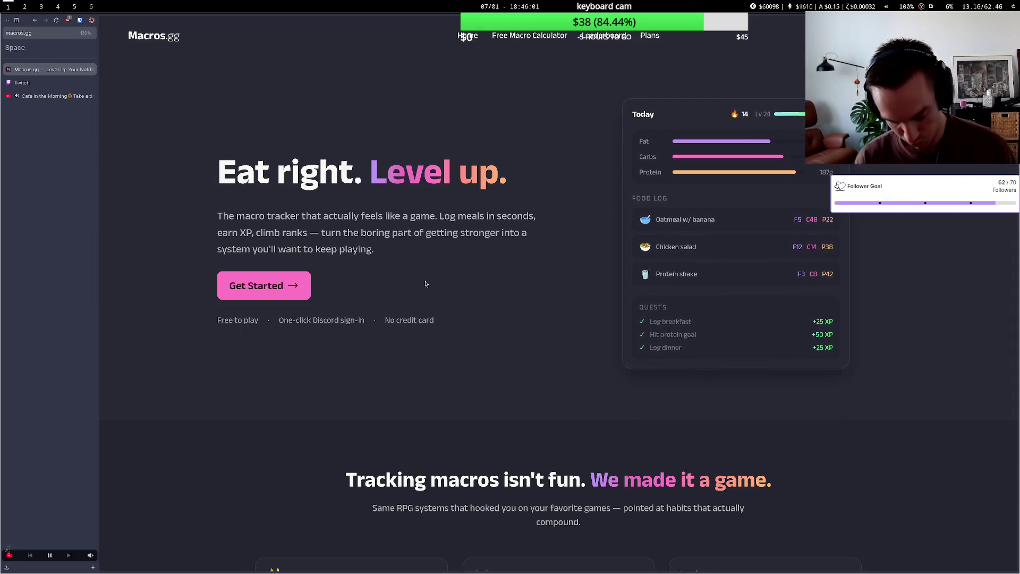
click(35, 82)
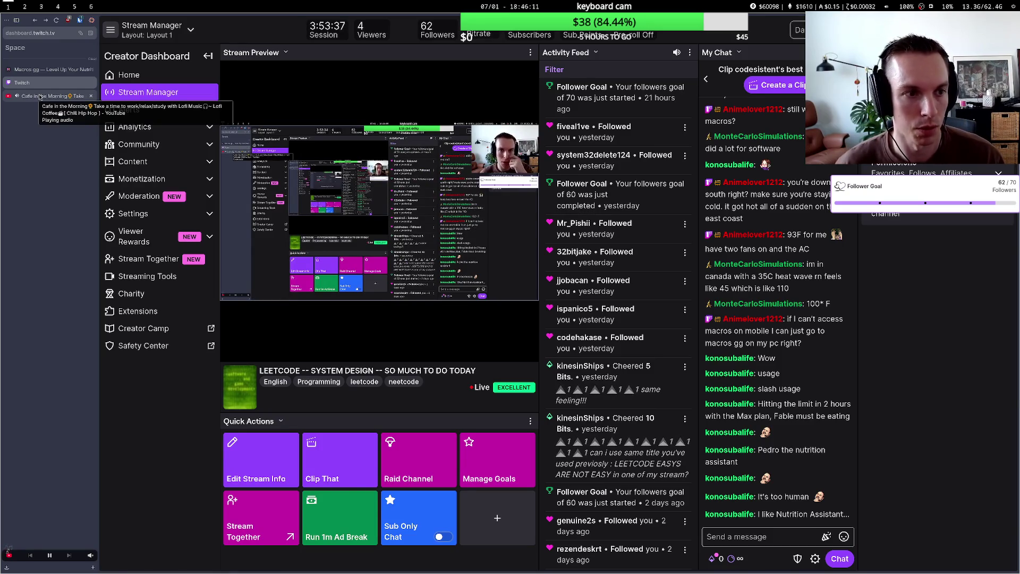
key(ctrl+t)
key(Escape)
key(ctrl+t)
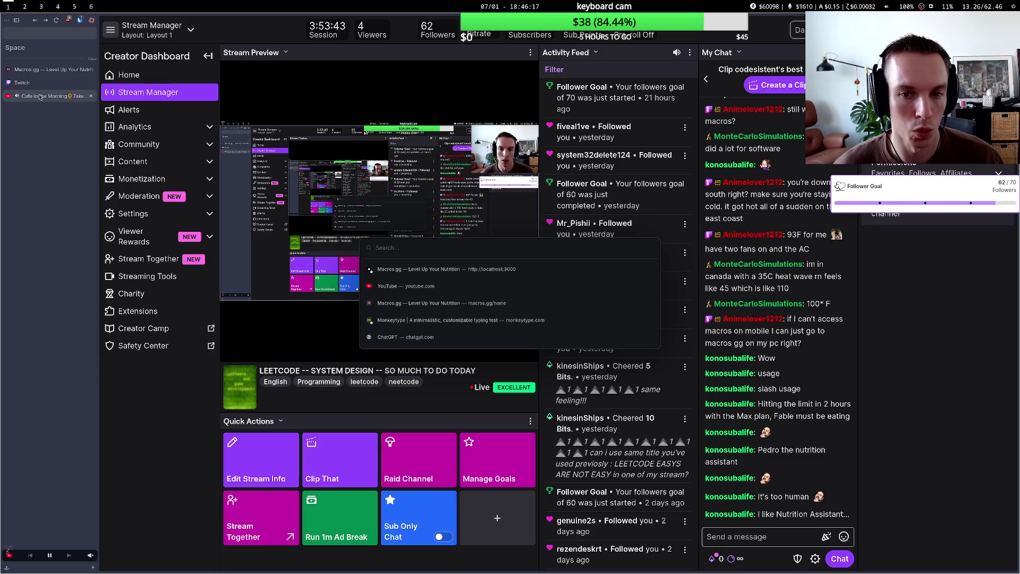
key(Escape)
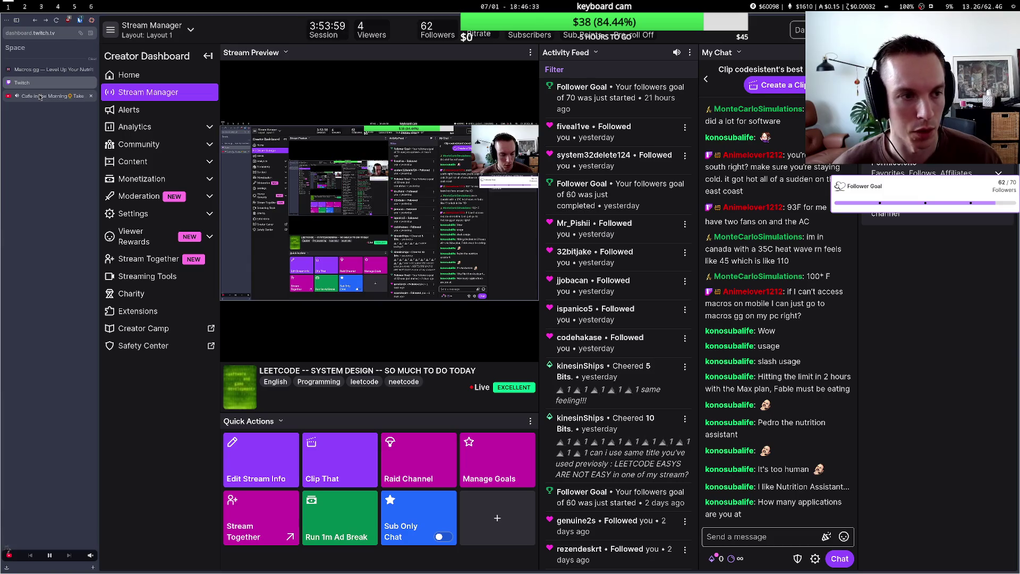
key(ctrl+t)
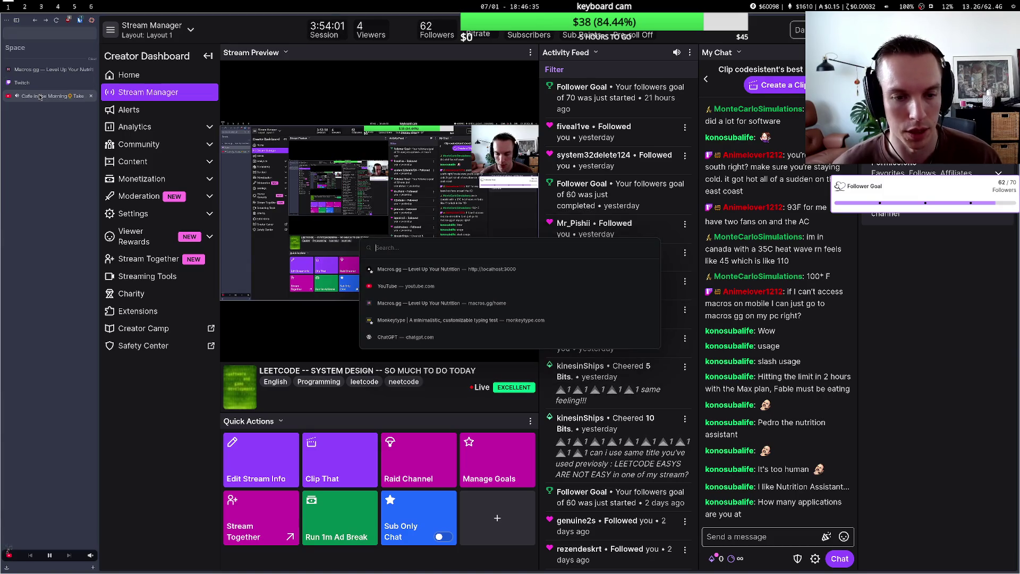
key(Escape)
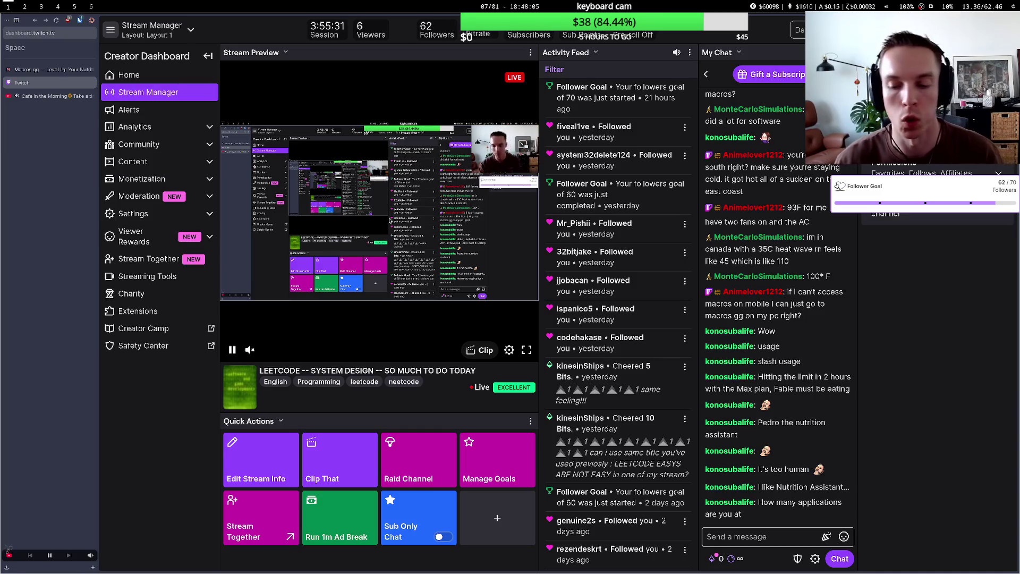
key(ctrl+l)
text(sys)
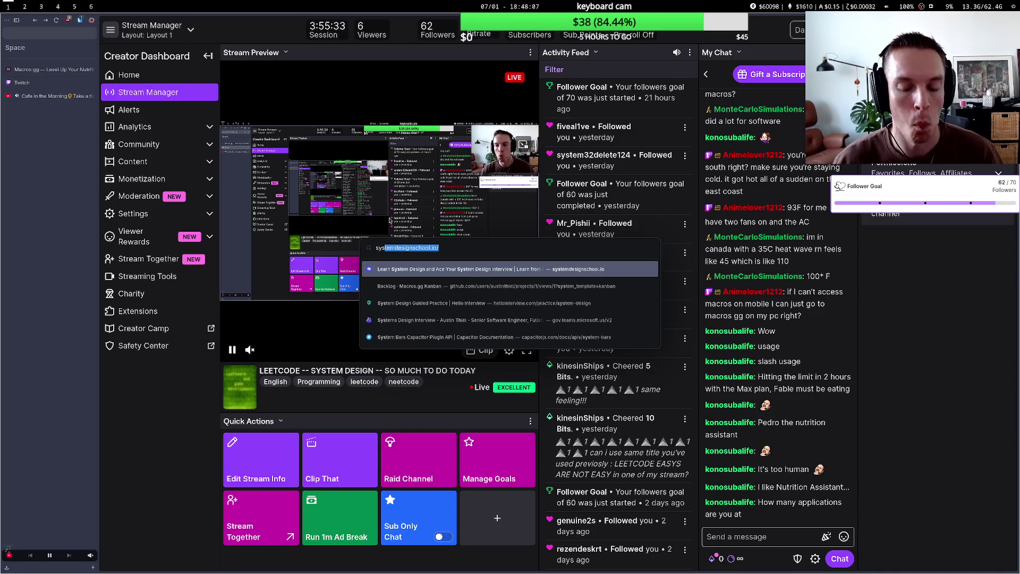
key(Escape)
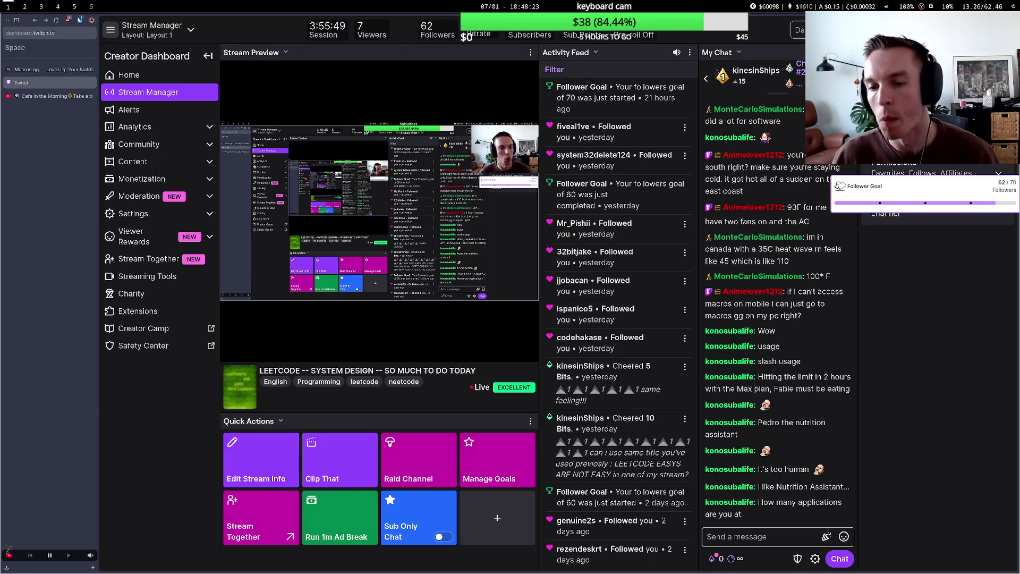
key(ctrl+t)
text(system)
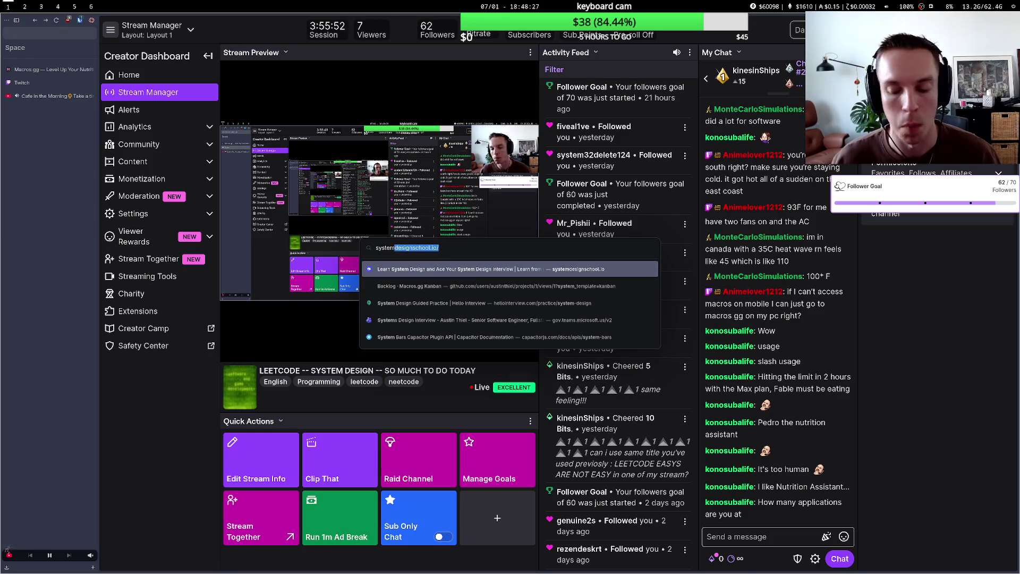
key(BackSpace)
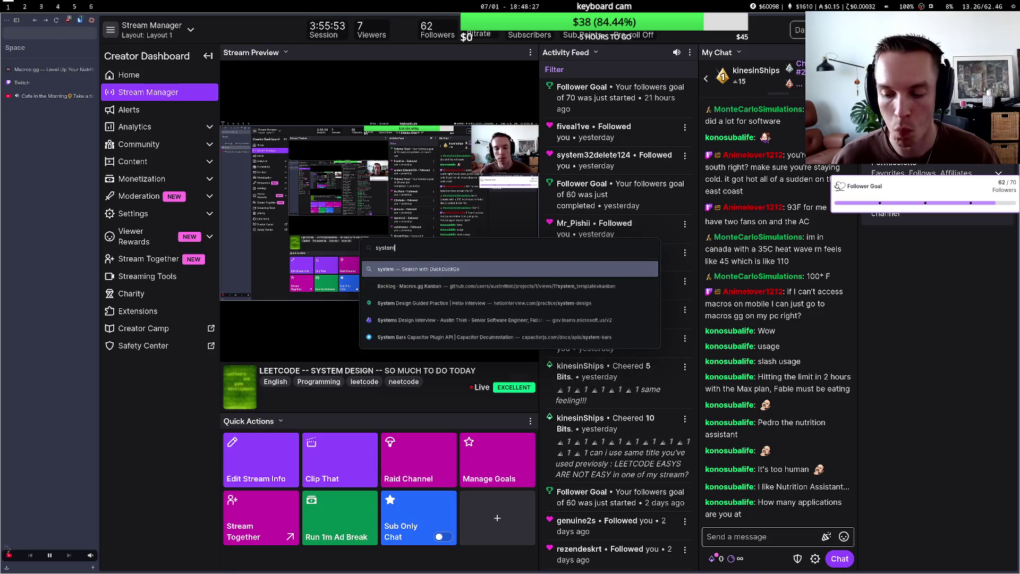
key(Escape)
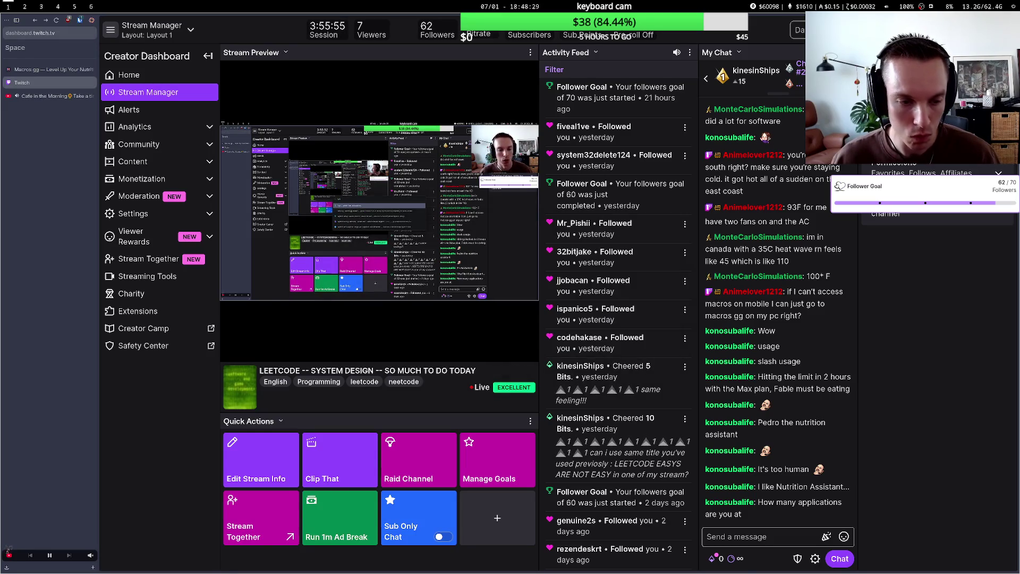
Open the Hello Interview dashboard in a new tab by entering 'helly'.
key(ctrl+t)
text(helly)
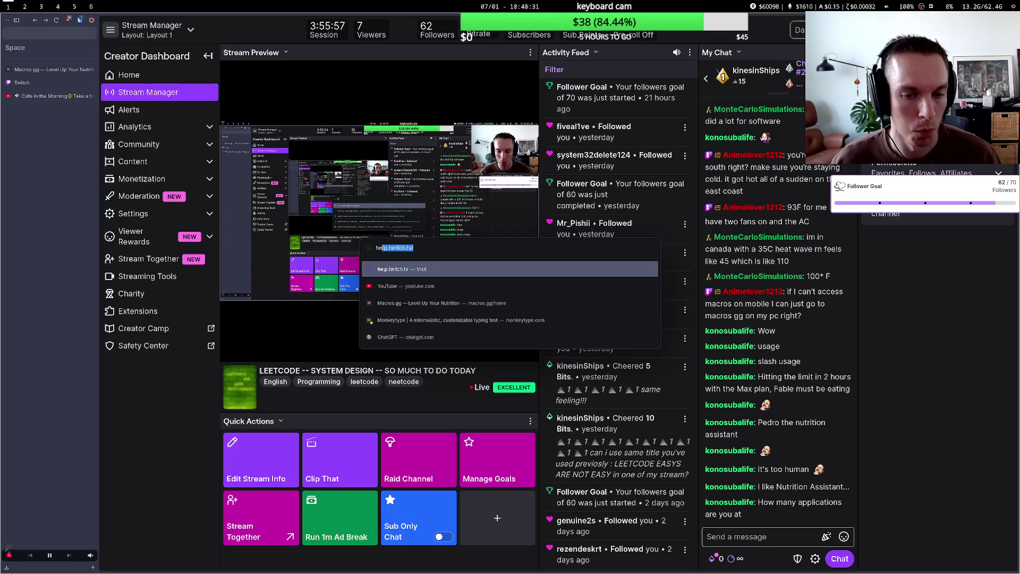
key(Return)
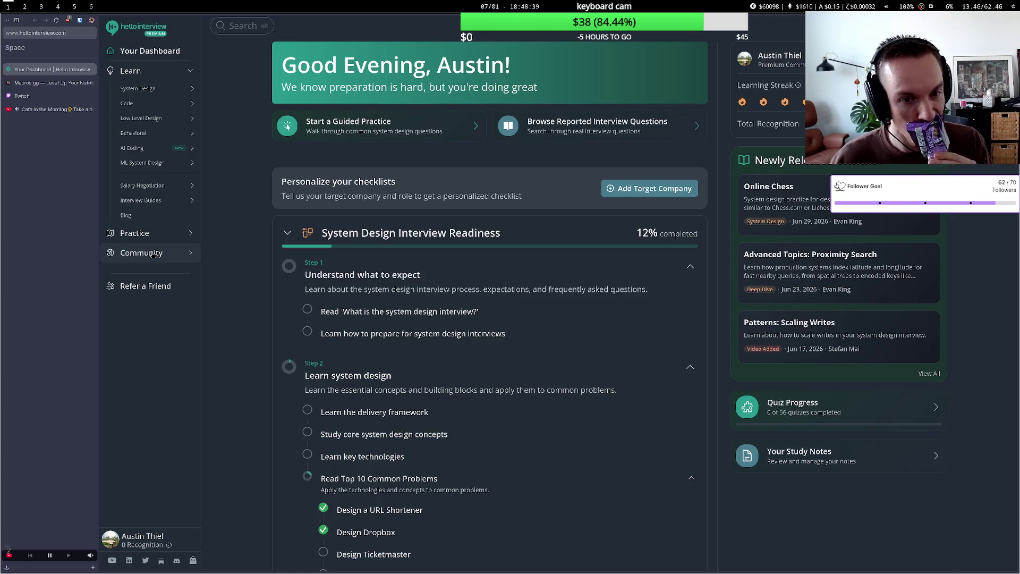
Scroll through the readiness checklists and open the Design Ticketmaster problem breakdown.
scroll(393, 397, down, 3)
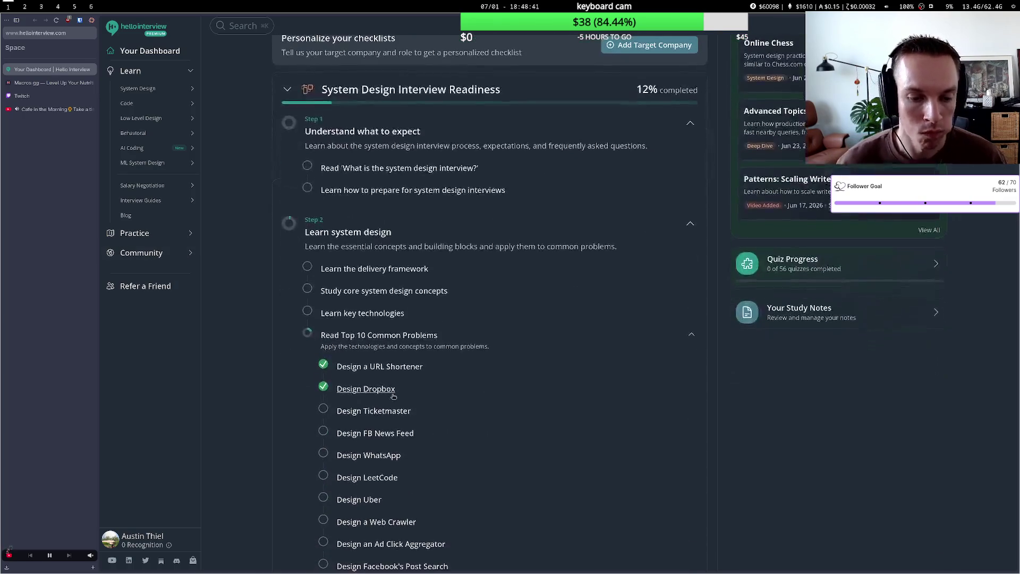
scroll(391, 383, up, 3)
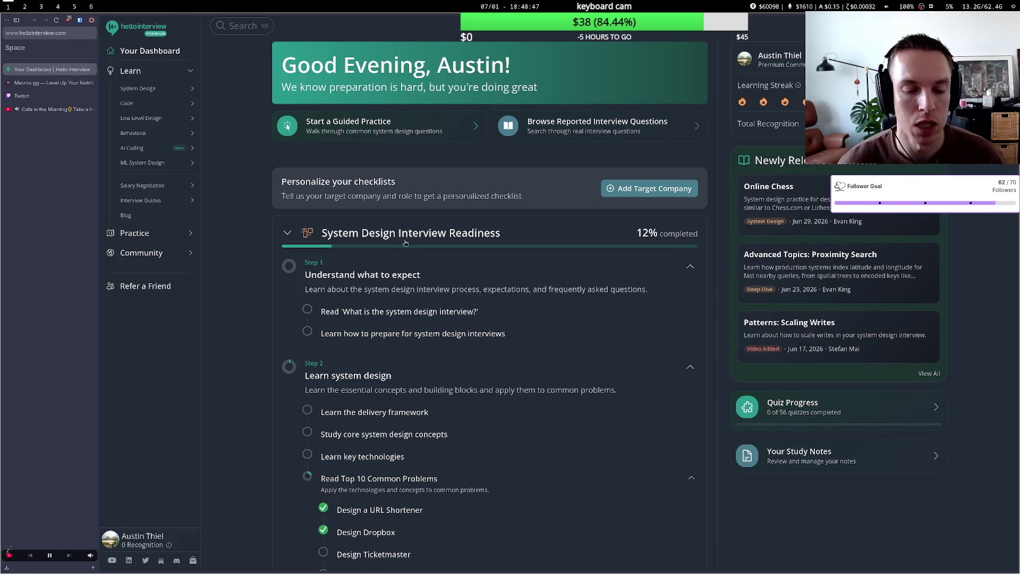
scroll(428, 267, down, 10)
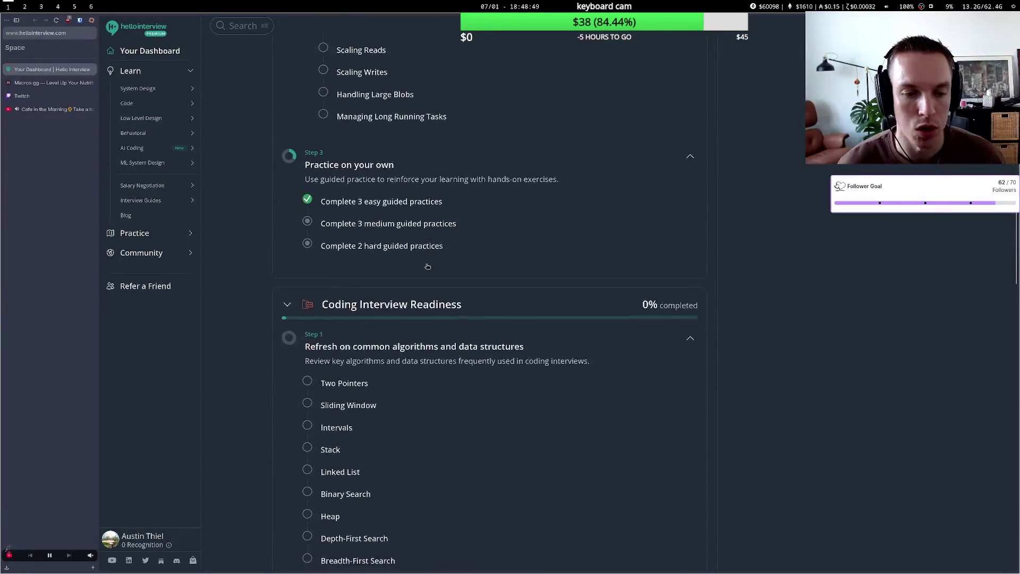
scroll(428, 268, up, 8)
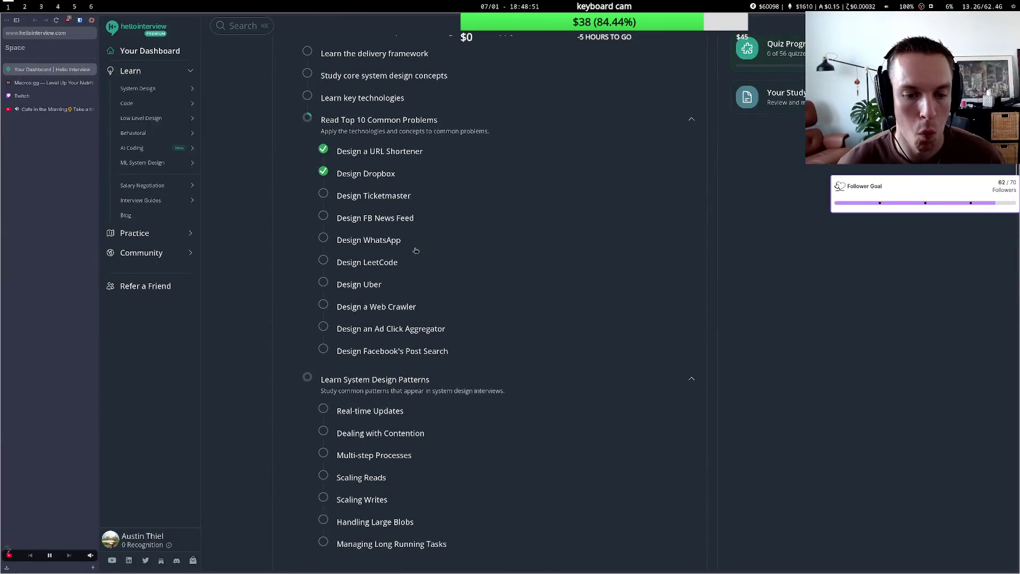
scroll(416, 250, down, 1)
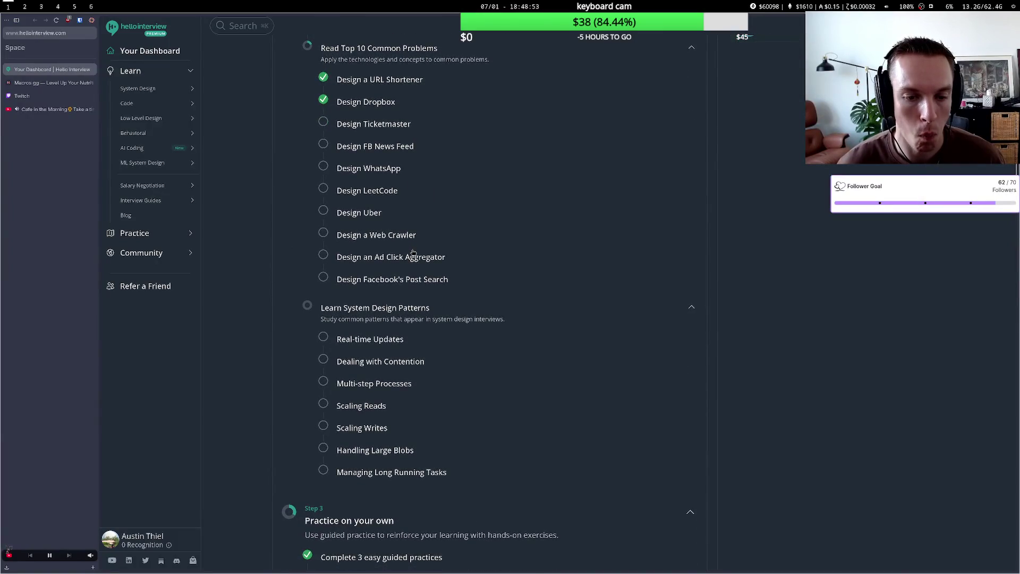
scroll(413, 252, down, 2)
scroll(413, 253, down, 1)
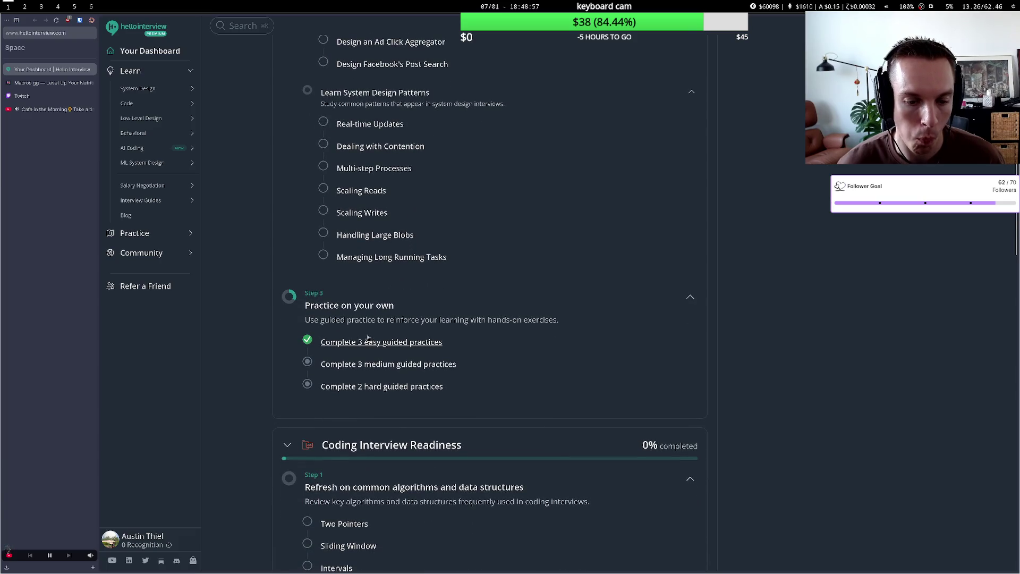
scroll(363, 332, down, 3)
scroll(364, 332, up, 3)
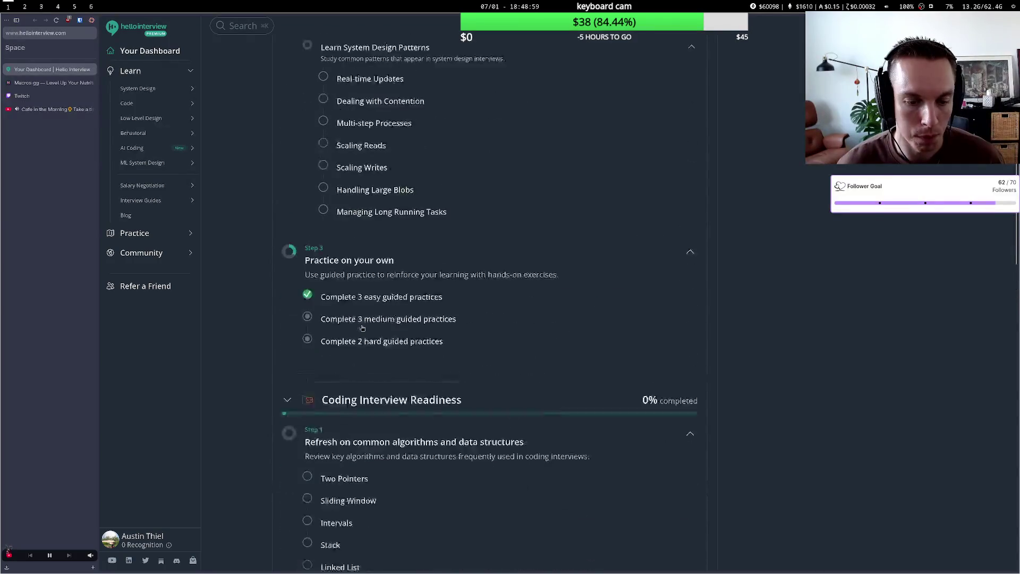
scroll(363, 329, down, 1)
scroll(362, 328, down, 6)
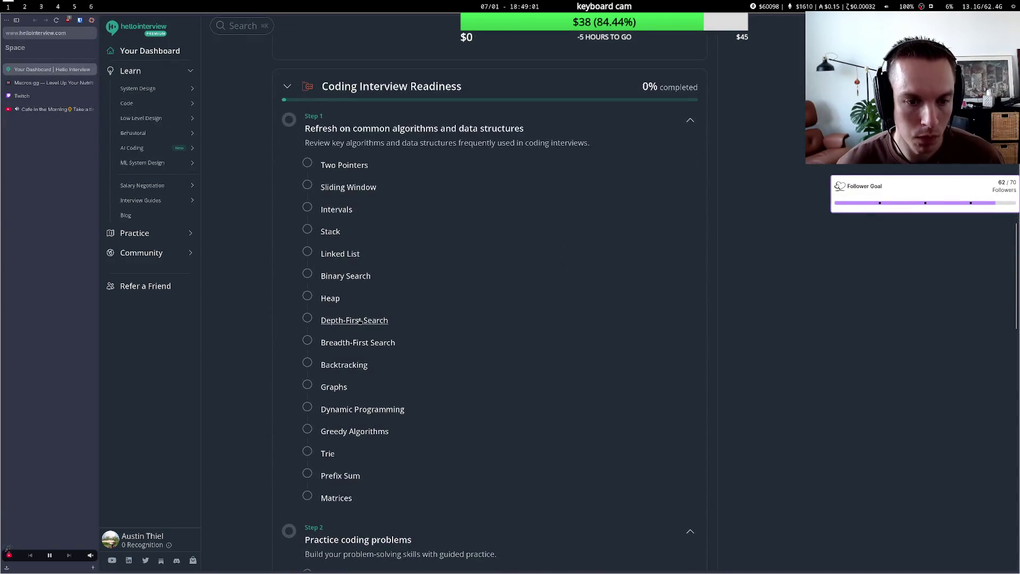
scroll(360, 322, down, 6)
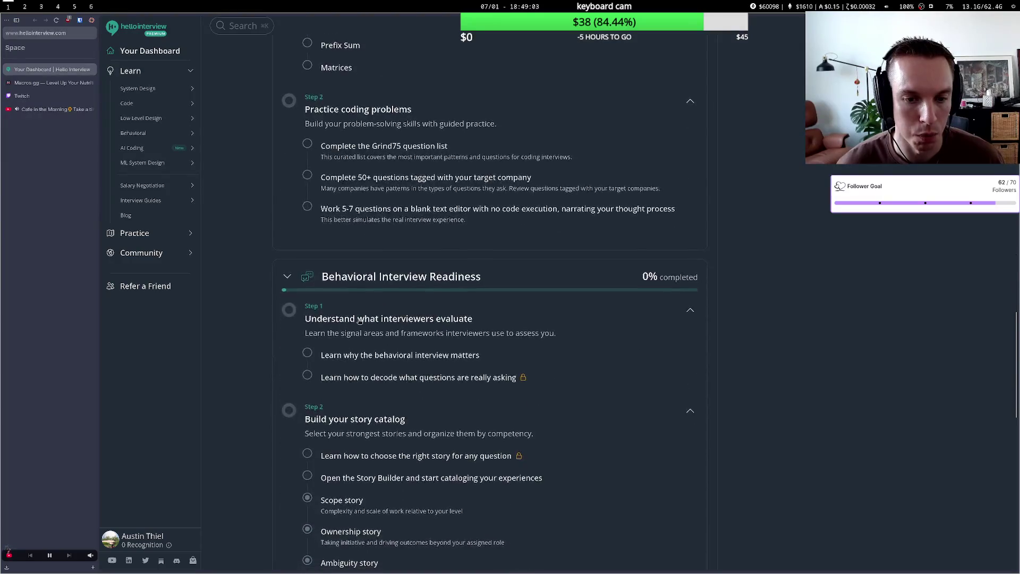
scroll(359, 321, down, 2)
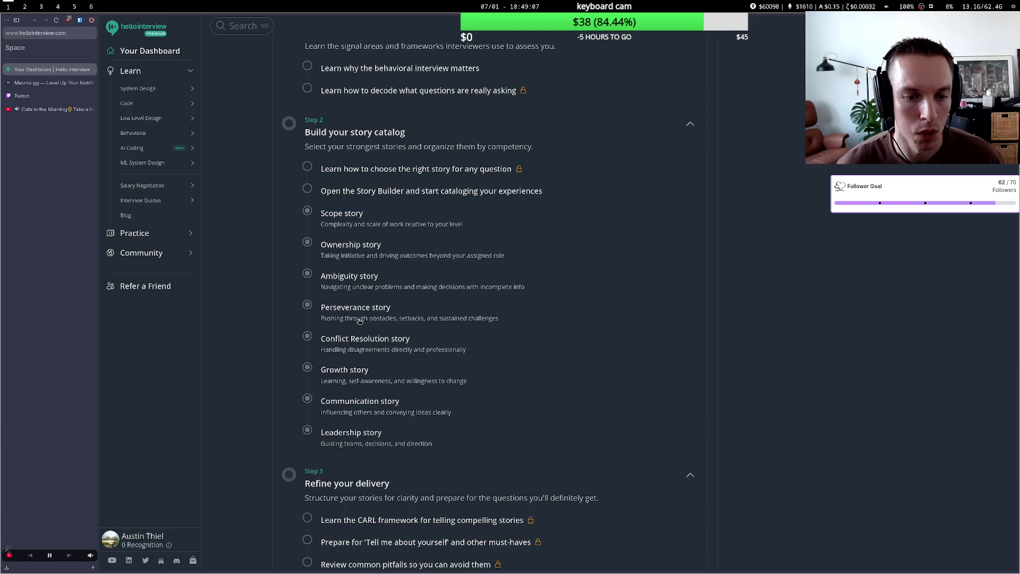
scroll(360, 321, down, 6)
scroll(360, 321, up, 15)
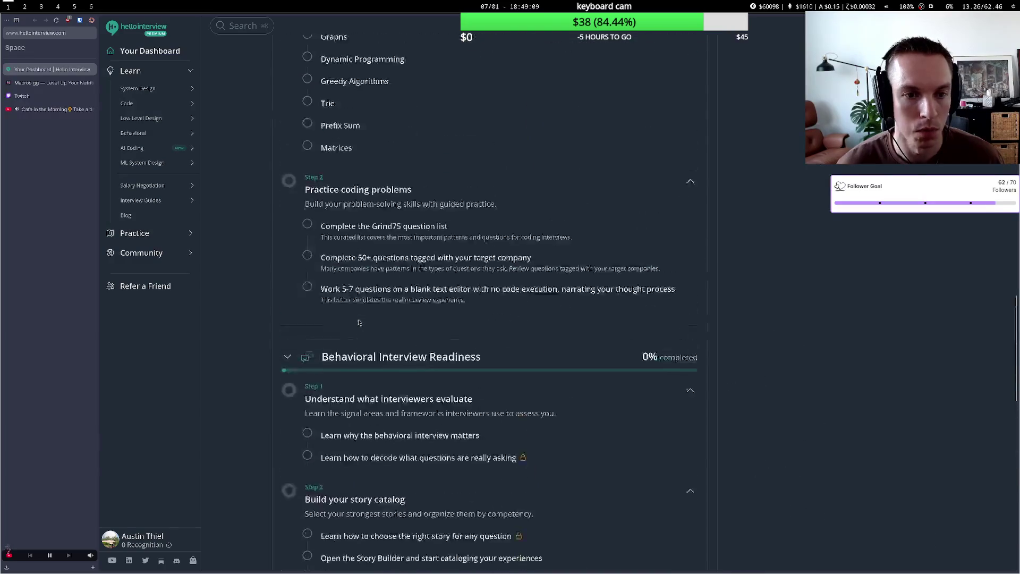
scroll(359, 322, up, 12)
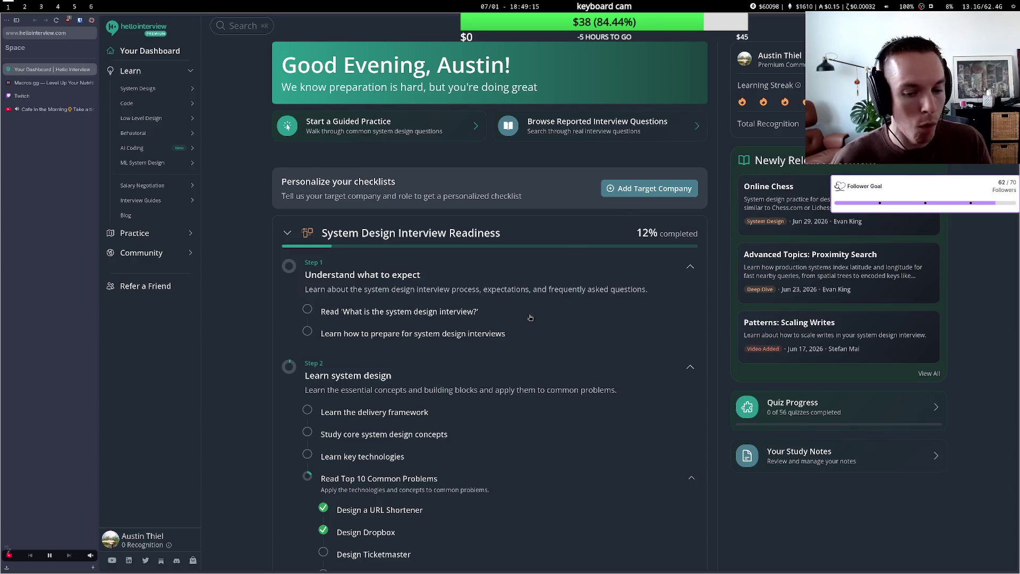
scroll(517, 347, down, 1)
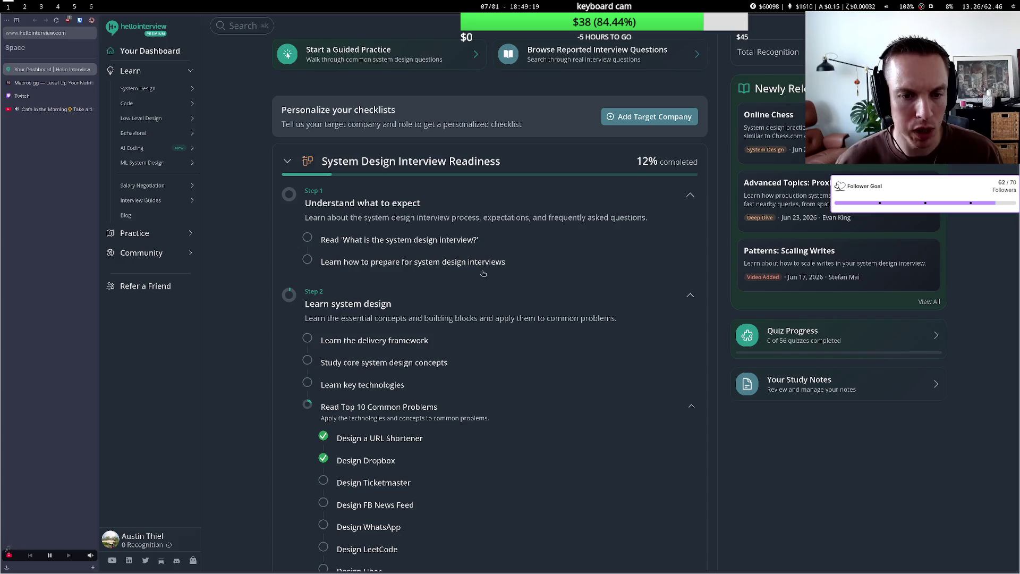
scroll(368, 365, down, 2)
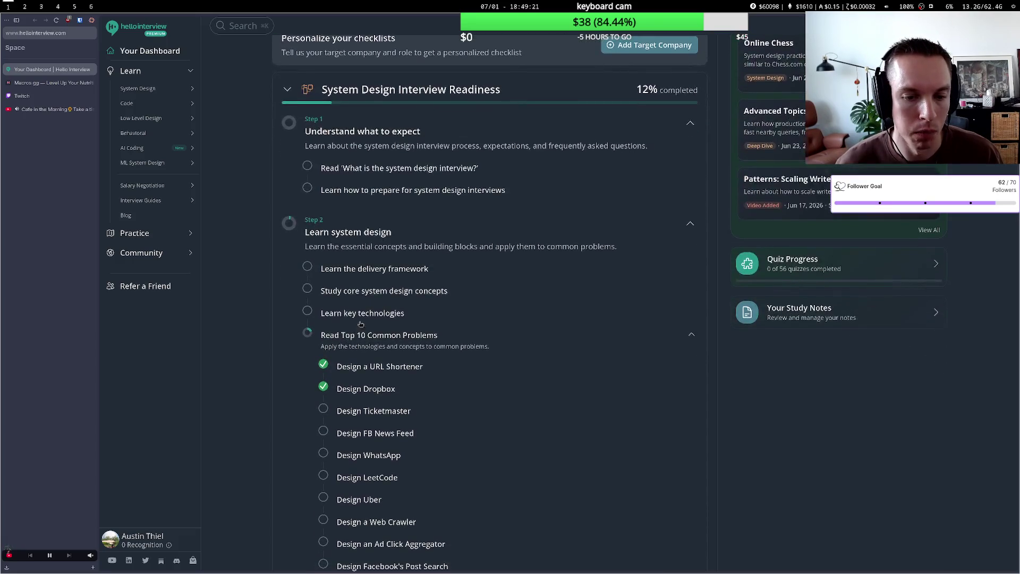
click(374, 341)
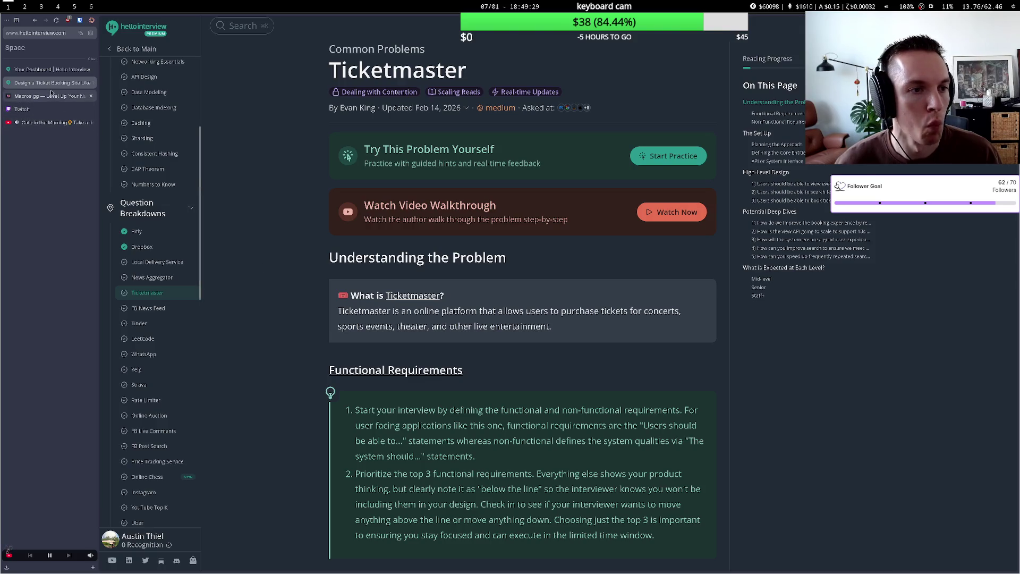
Close the Macros.gg tab and return to the Ticketmaster problem page.
click(51, 96)
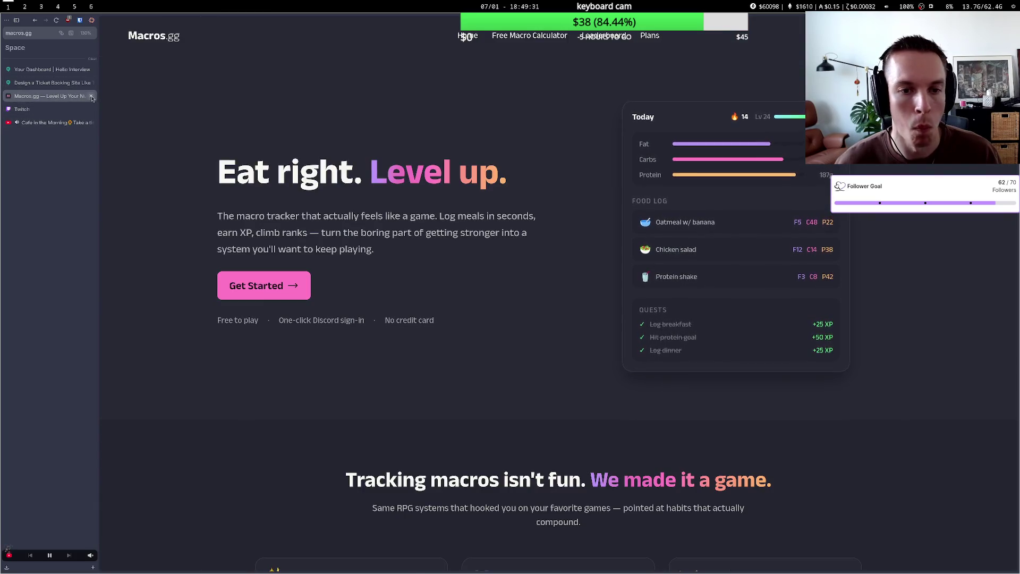
click(91, 96)
click(52, 97)
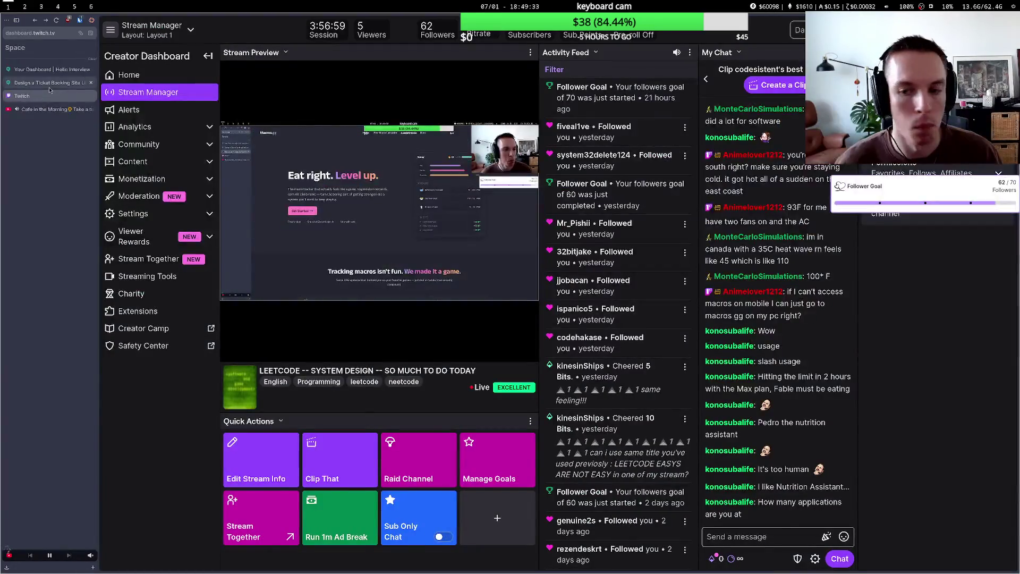
click(49, 88)
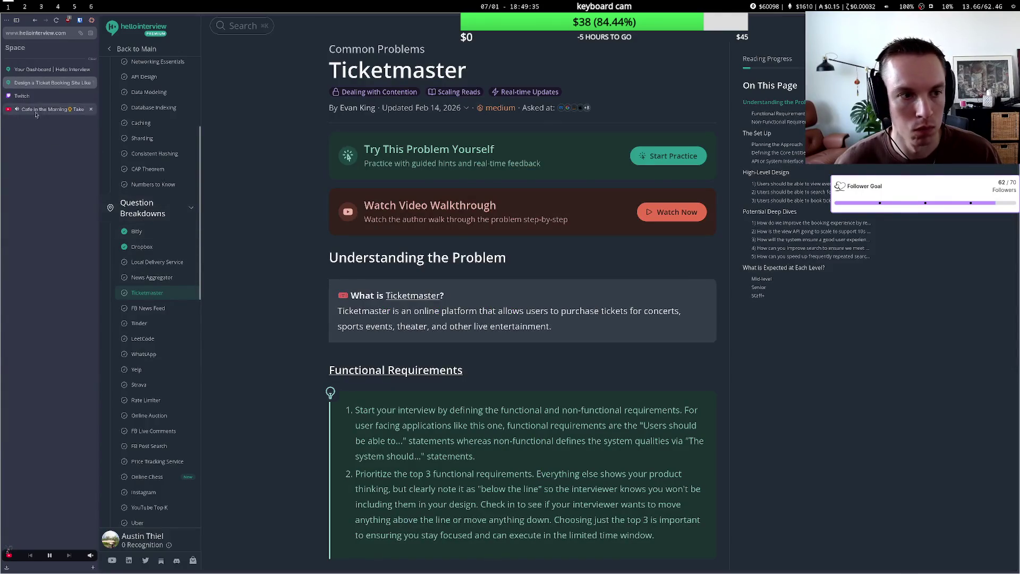
click(48, 94)
click(50, 83)
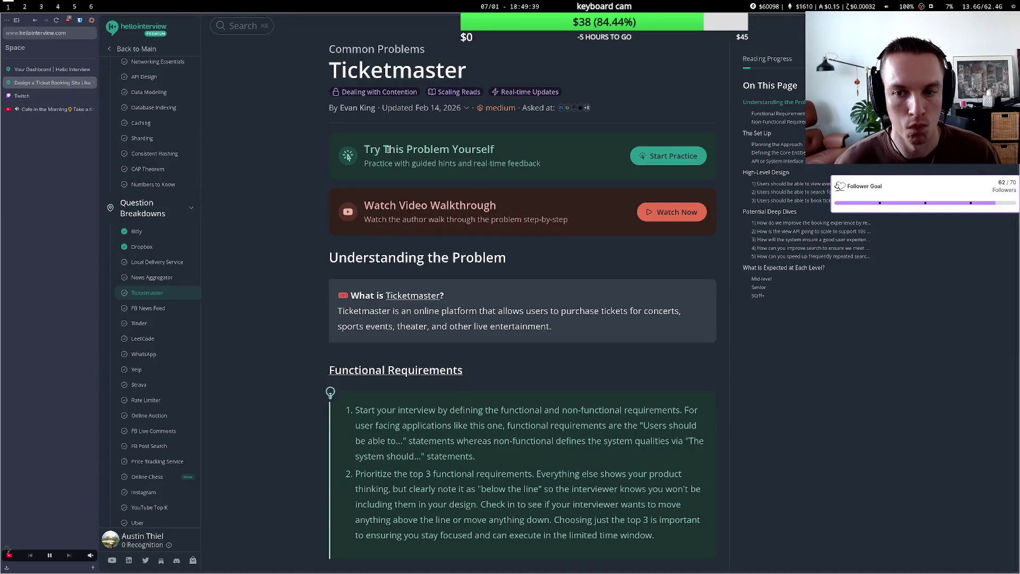
Start the Ticketmaster guided practice from the problem page.
scroll(571, 166, down, 1)
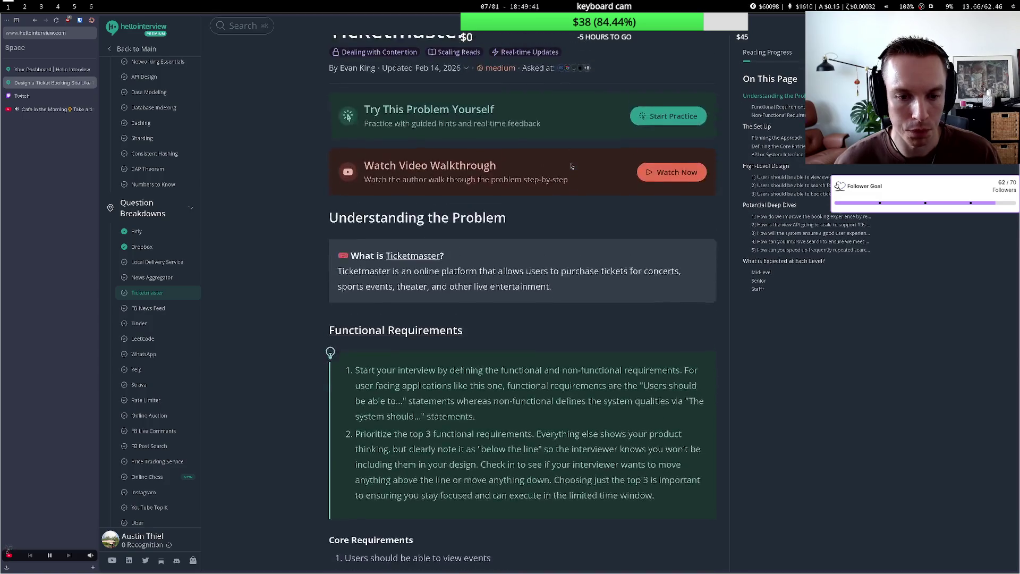
scroll(571, 166, up, 1)
click(669, 156)
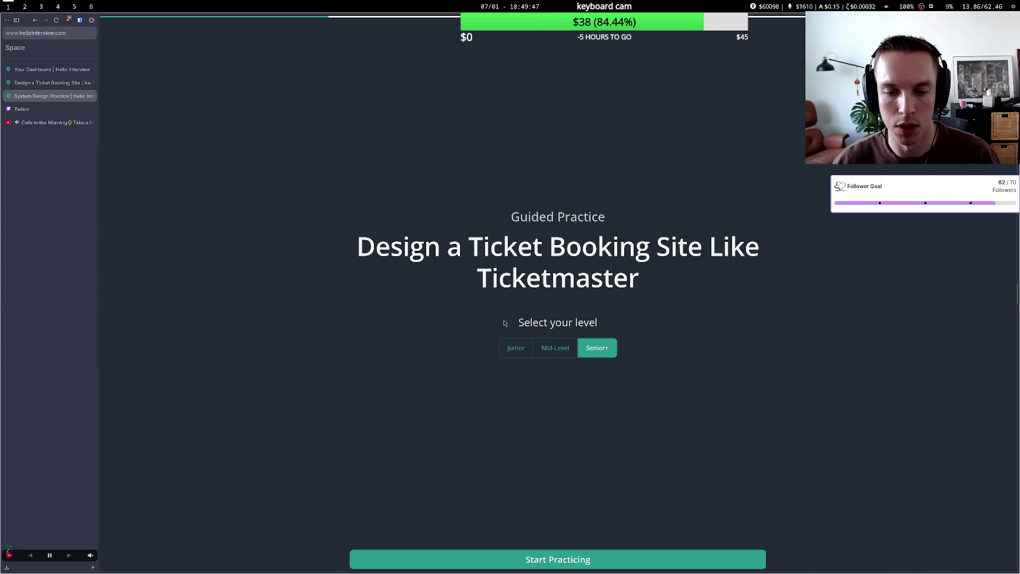
Begin the guided practice at the Senior+ level.
drag(543, 323, 567, 325)
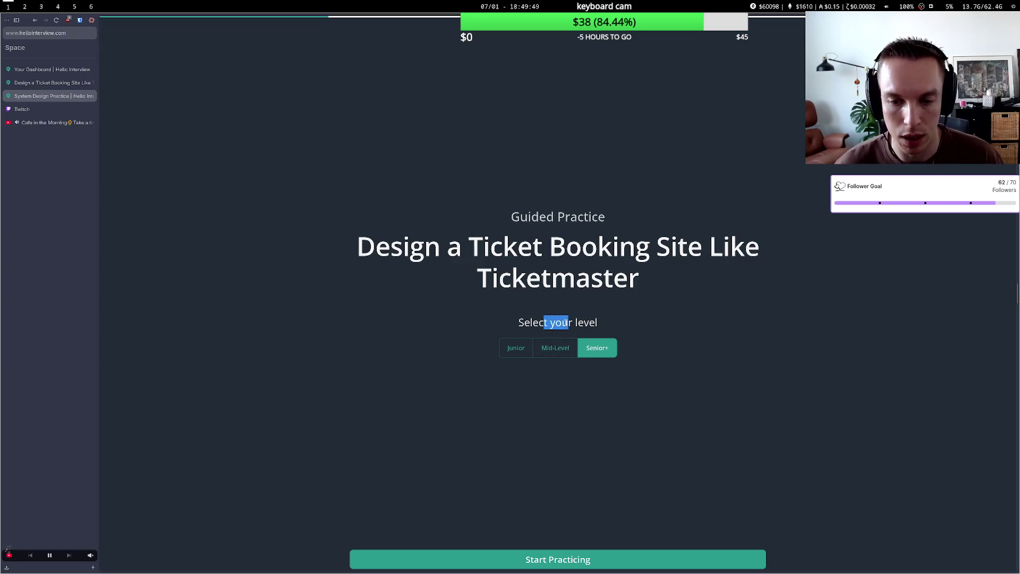
click(559, 377)
click(536, 563)
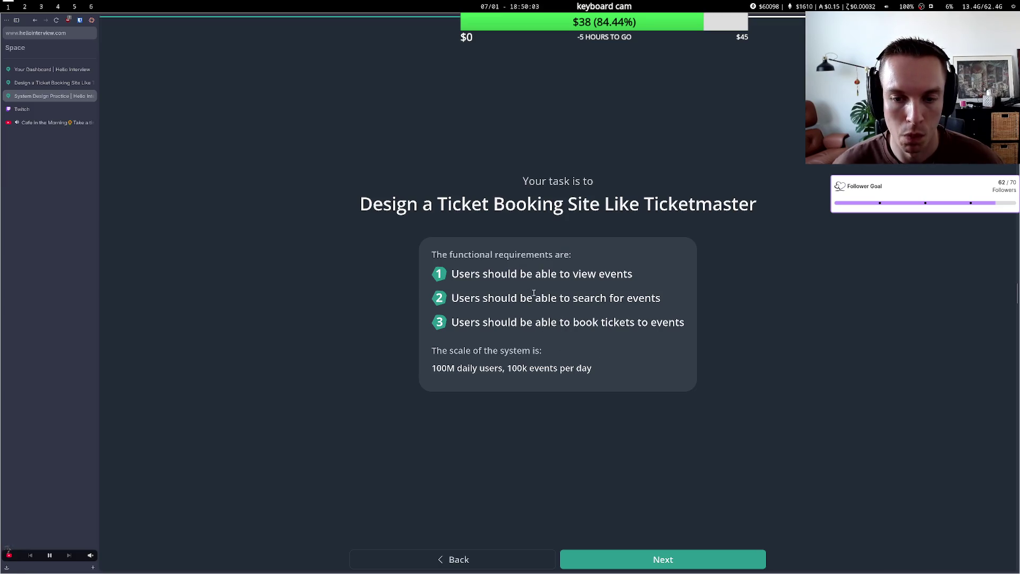
Read through the view, search and book-tickets requirements and 100k events scale, then continue.
drag(512, 274, 636, 278)
click(632, 277)
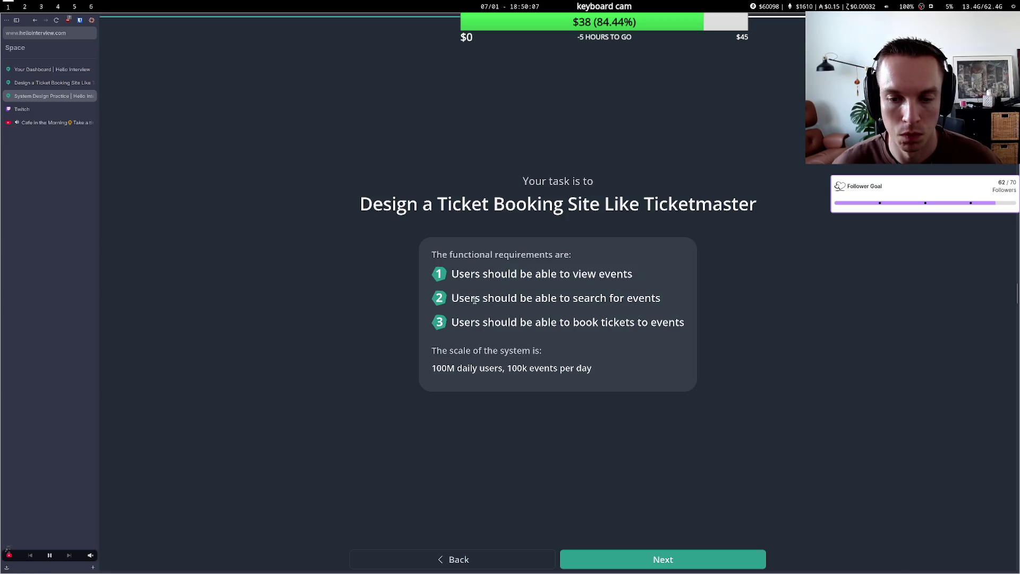
drag(475, 300, 638, 301)
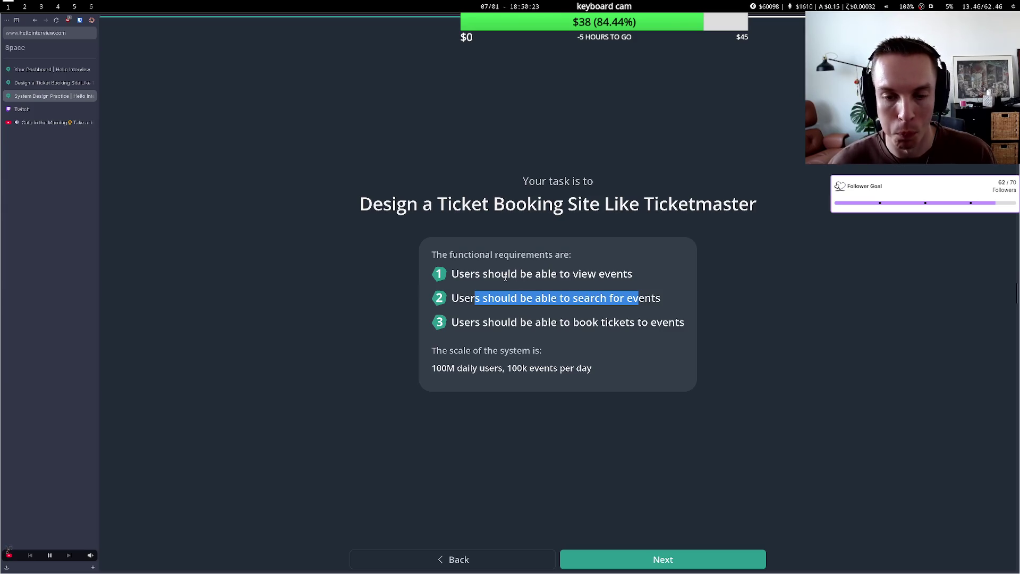
drag(496, 277, 611, 272)
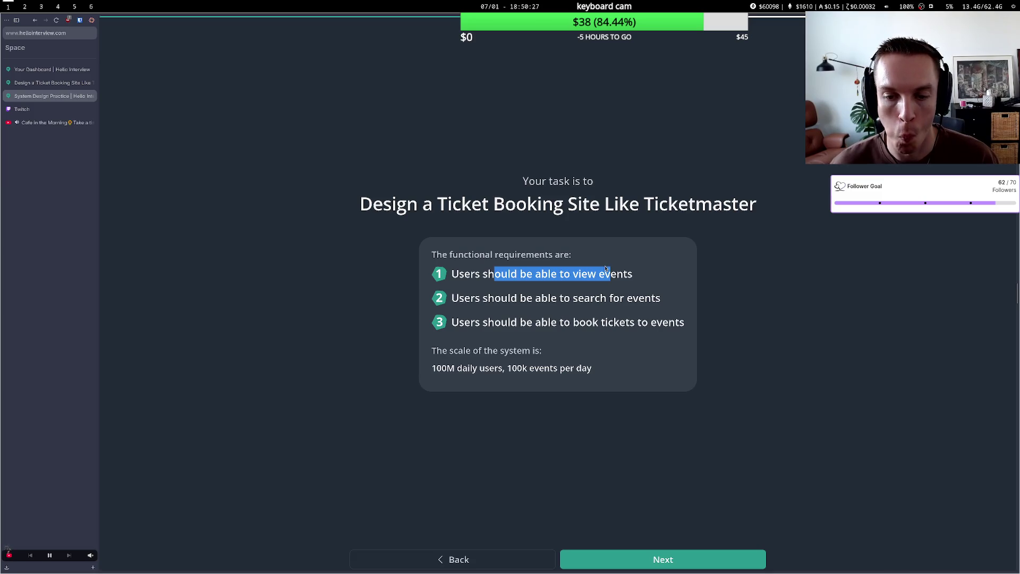
drag(473, 299, 625, 302)
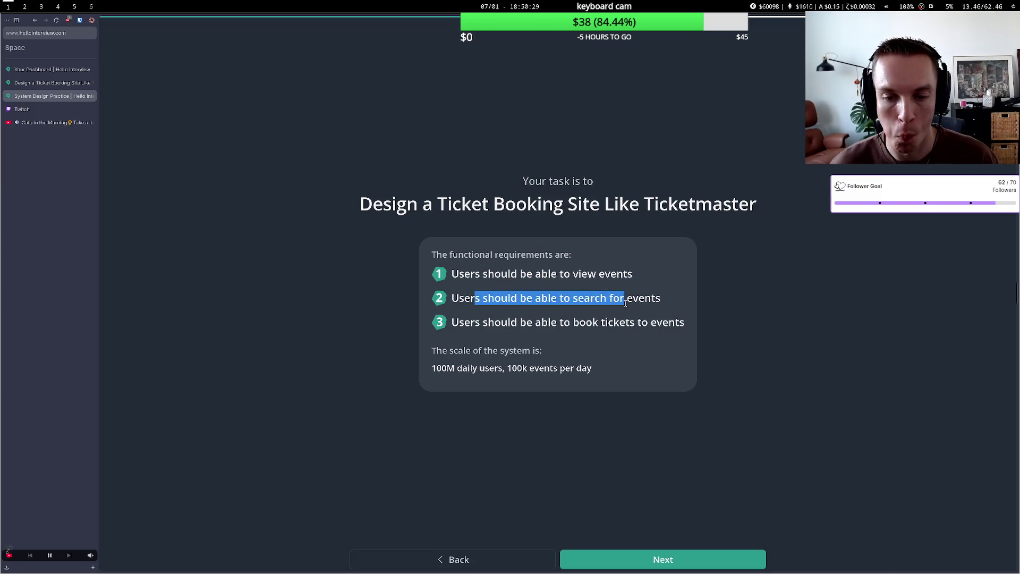
drag(541, 299, 649, 299)
click(523, 337)
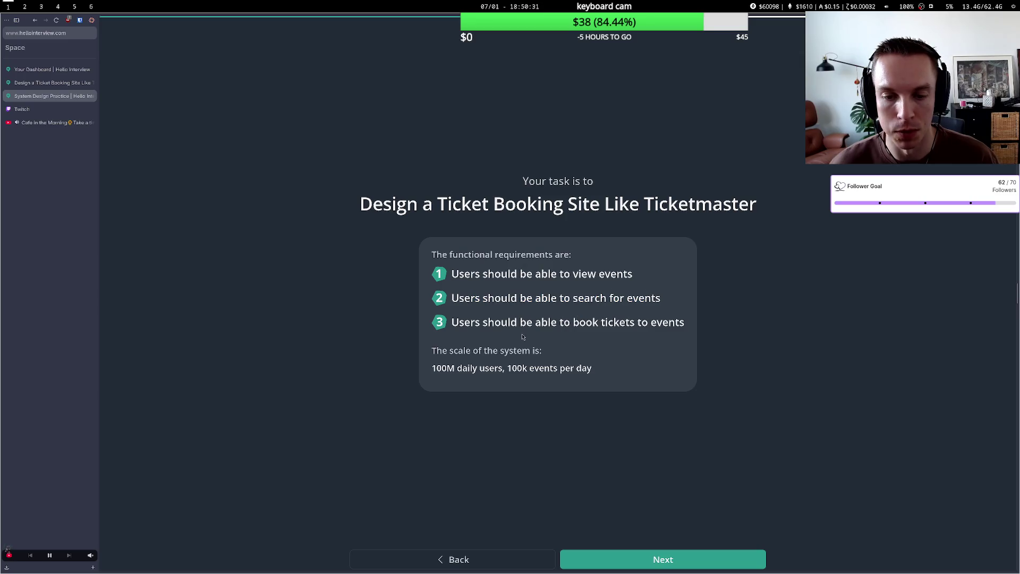
drag(480, 323, 620, 333)
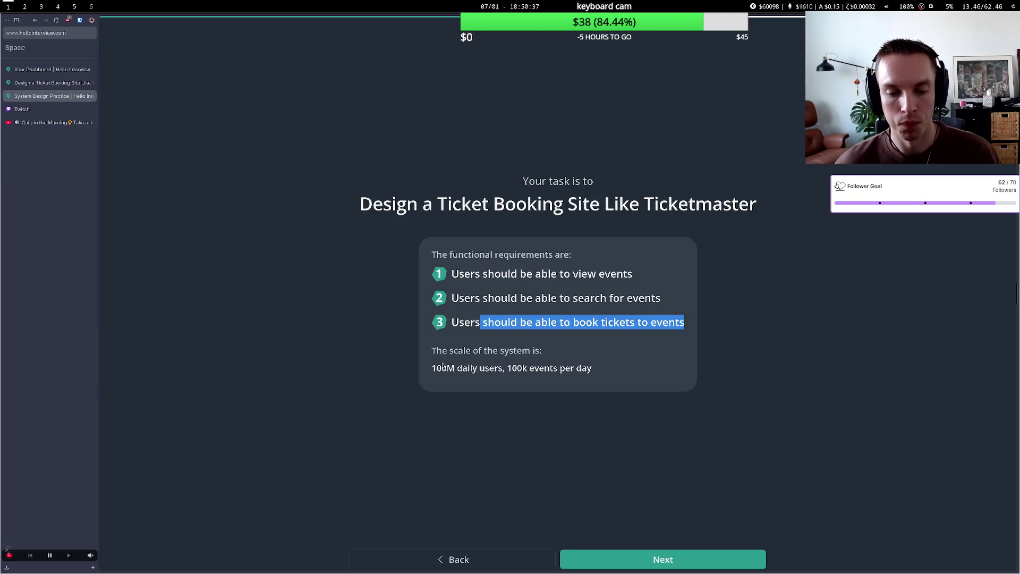
drag(507, 368, 558, 380)
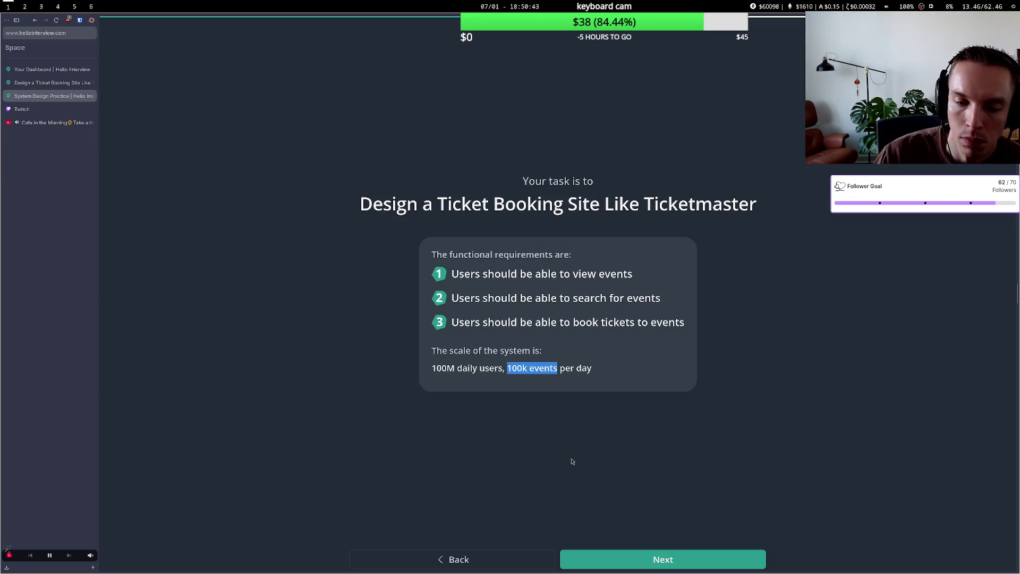
click(649, 562)
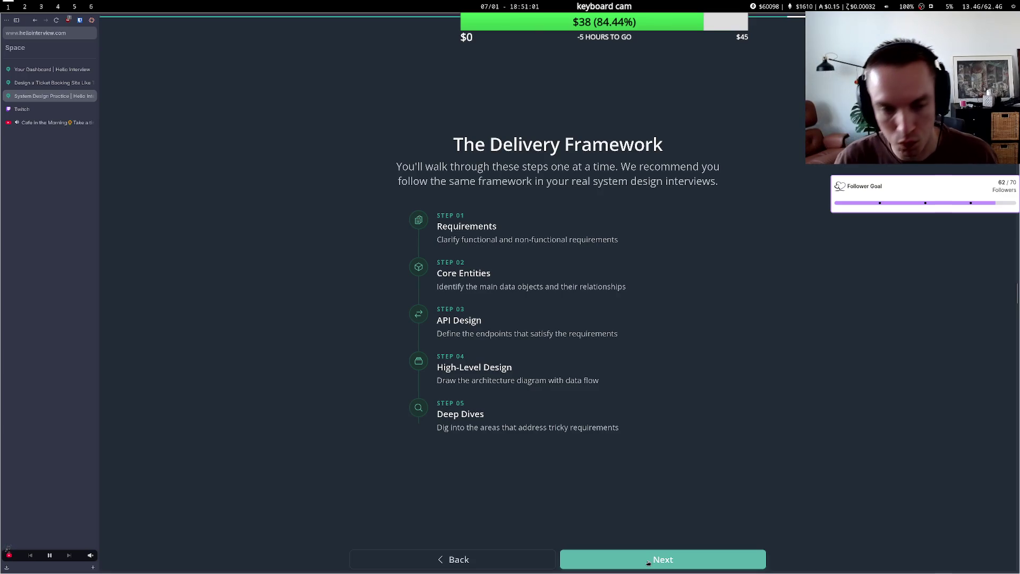
click(66, 108)
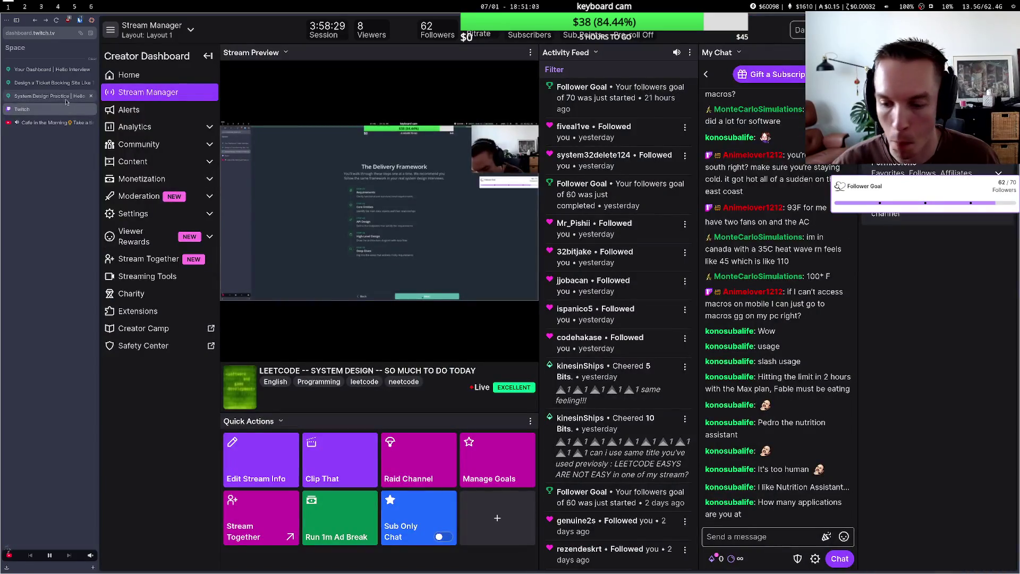
click(67, 98)
click(67, 107)
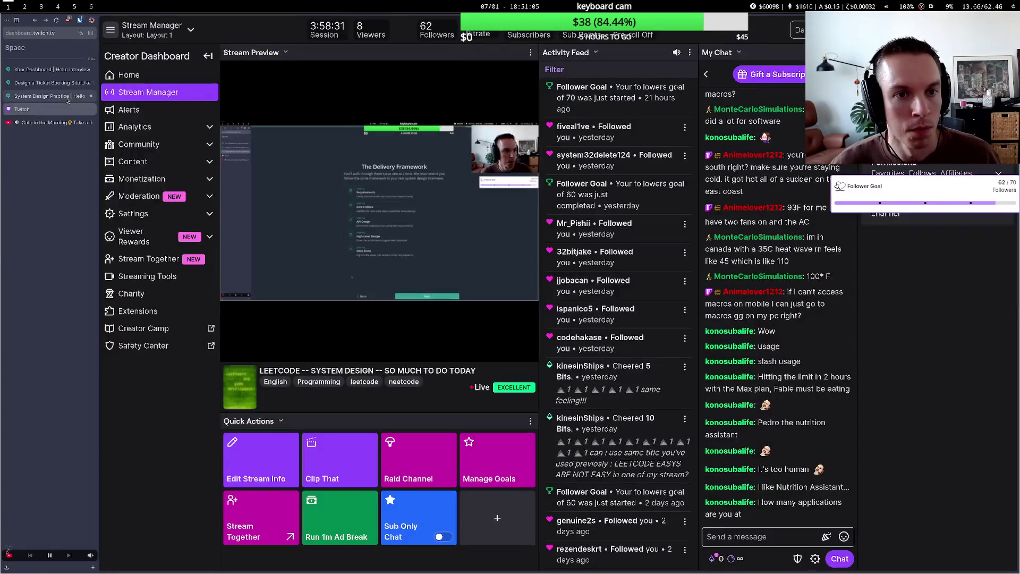
click(66, 98)
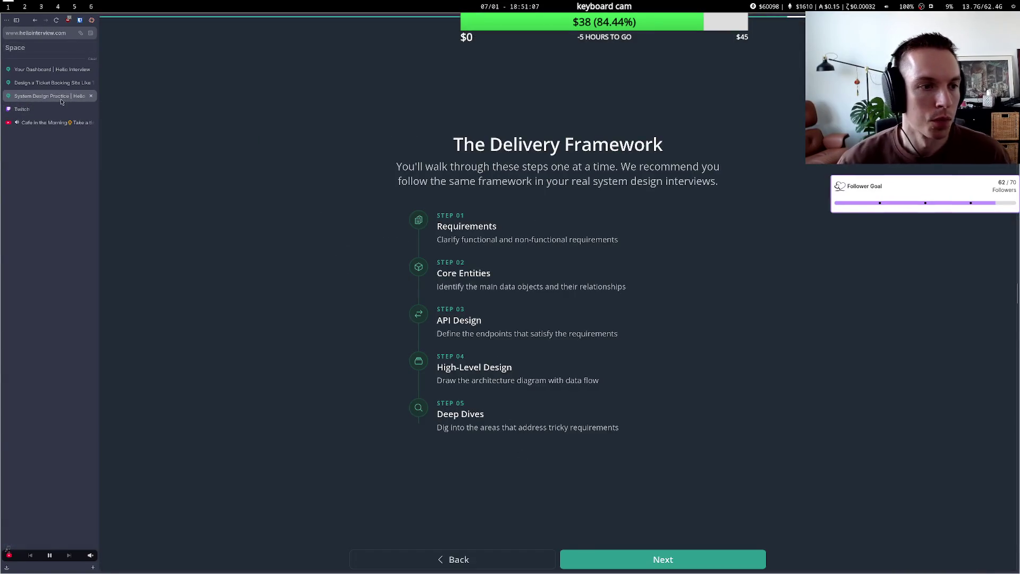
click(53, 109)
Change the stream title to 'DESIGN TICKETMASTER -- SYSTEM DESIGN'.
click(261, 459)
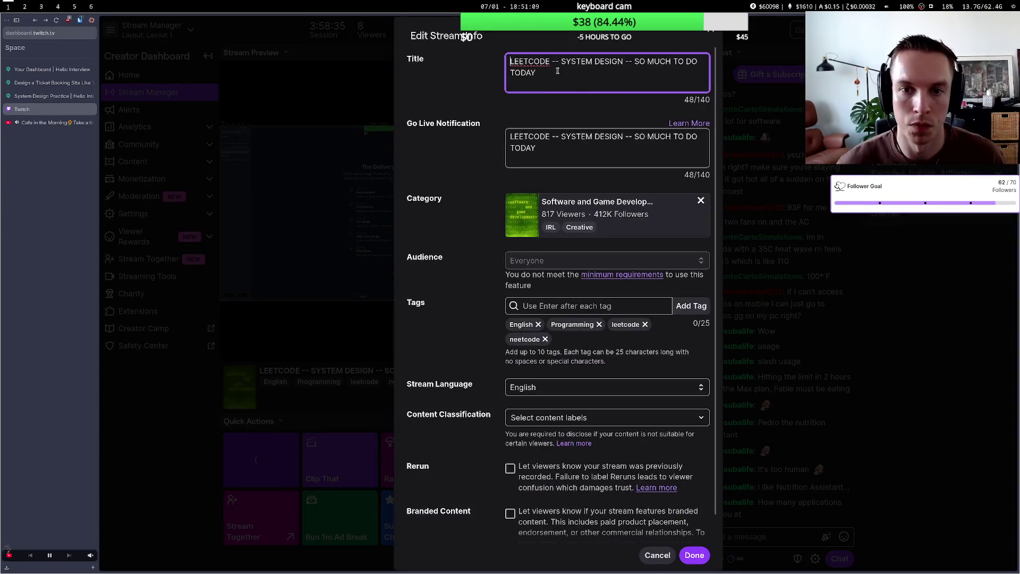
key(ctrl+a)
text(SY)
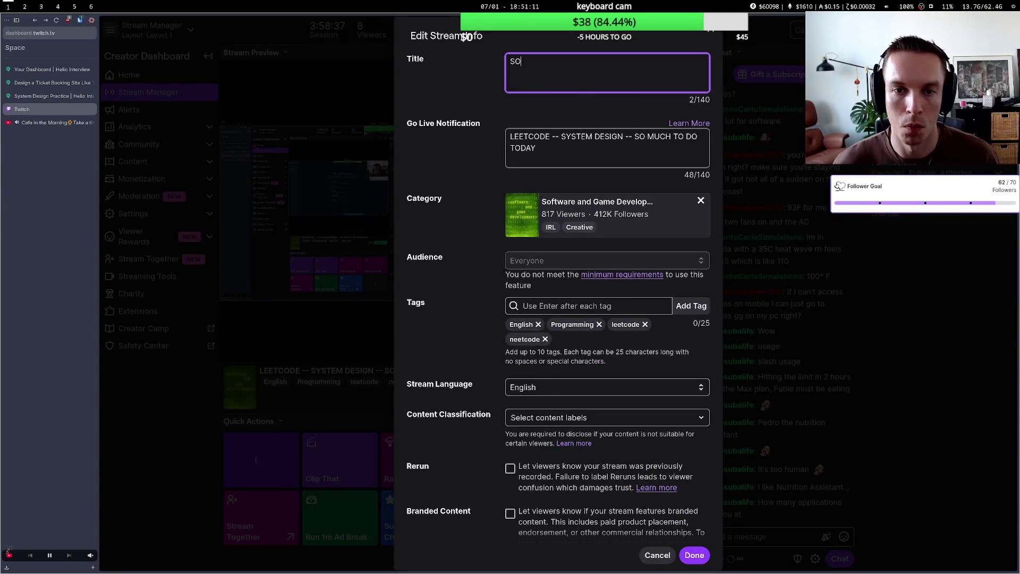
text(ST)
key(BackSpace)
key(BackSpace)
key(BackSpace)
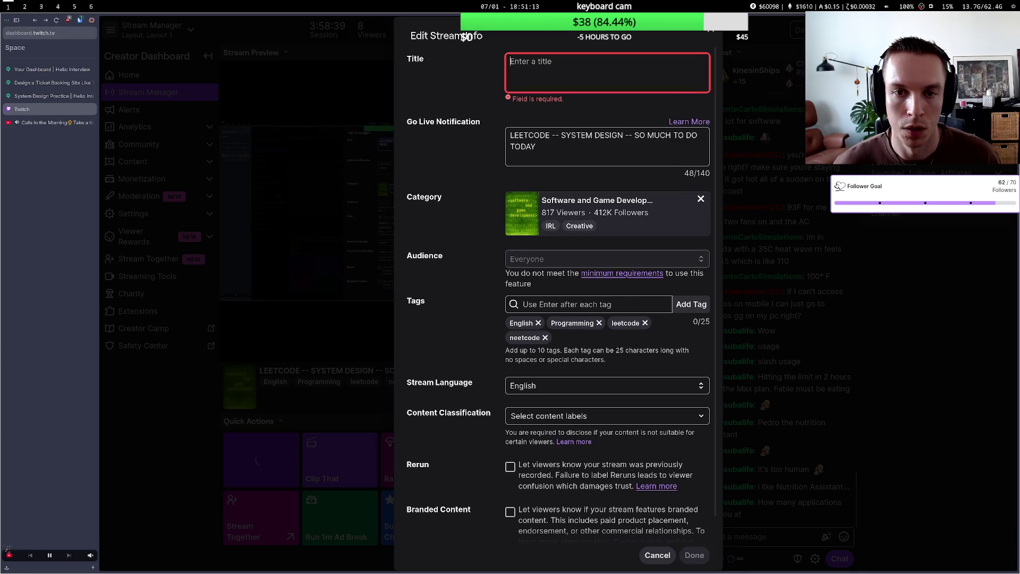
text(D)
key(BackSpace)
text(DES)
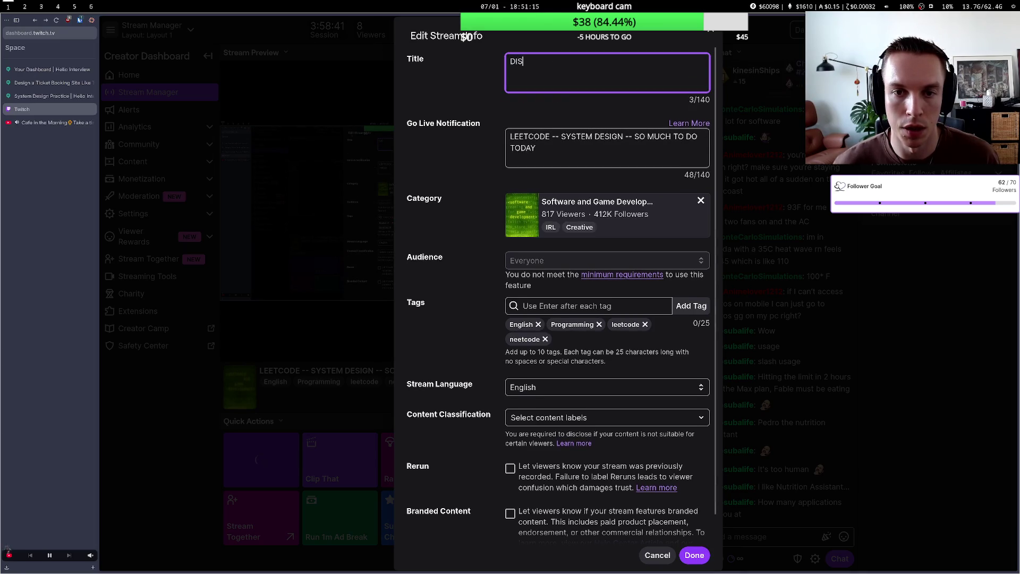
text(IGN )
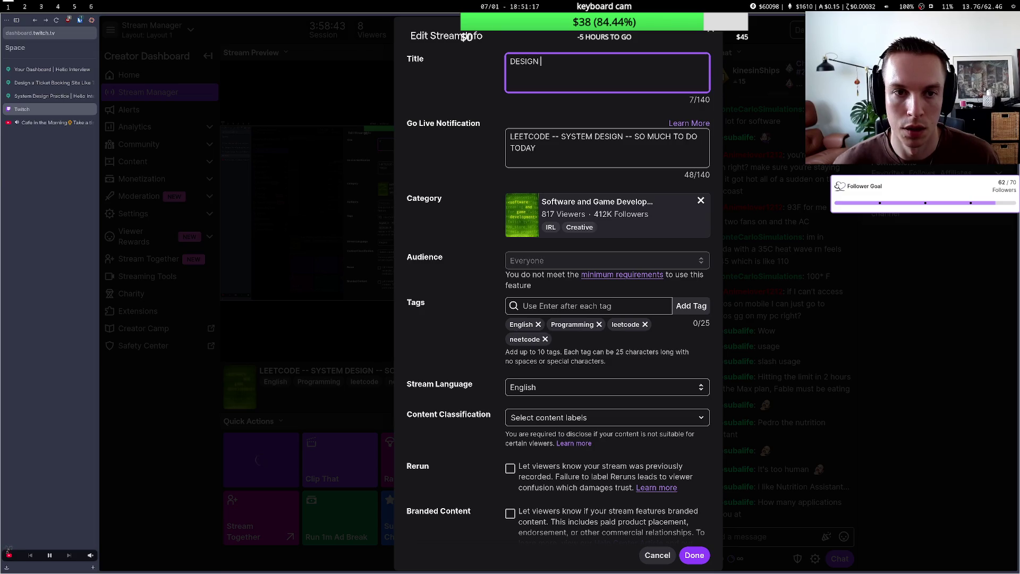
text(TI)
text(CKETMA)
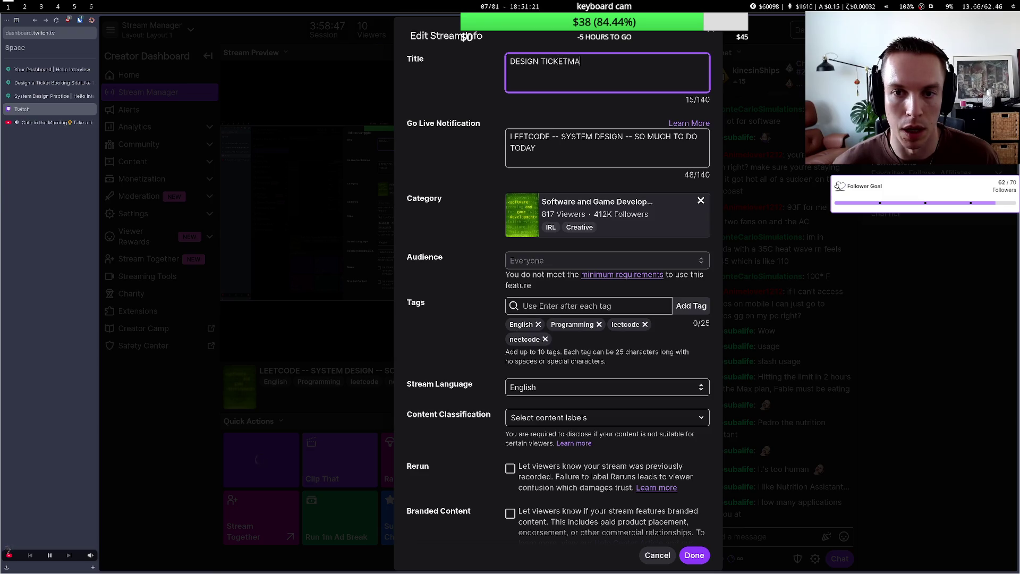
text(STER -- )
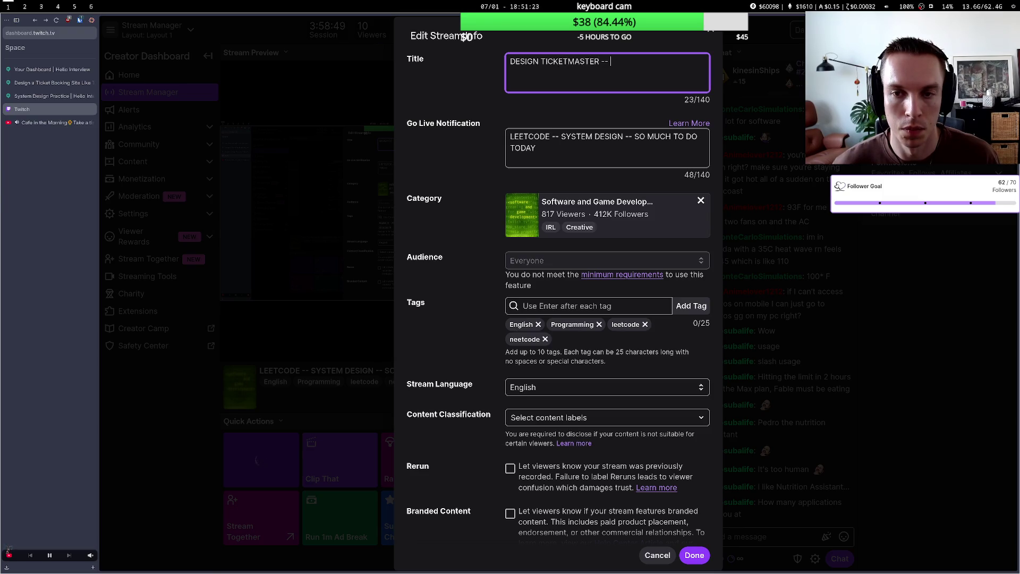
text(SYSTEM )
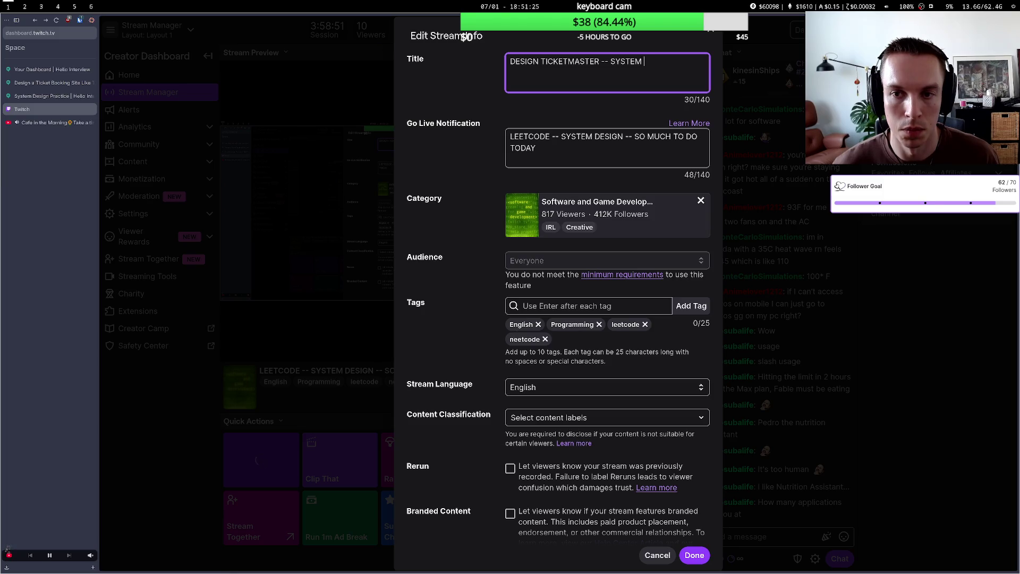
text(DESIGN)
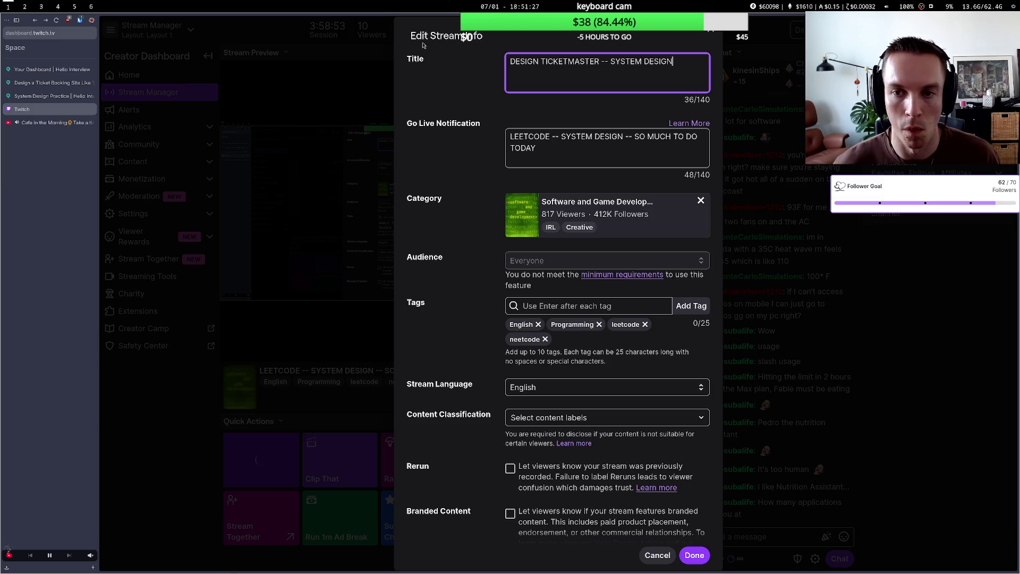
Copy the title into the Go Live Notification and save the stream info.
triple_click(594, 63)
right_click(595, 65)
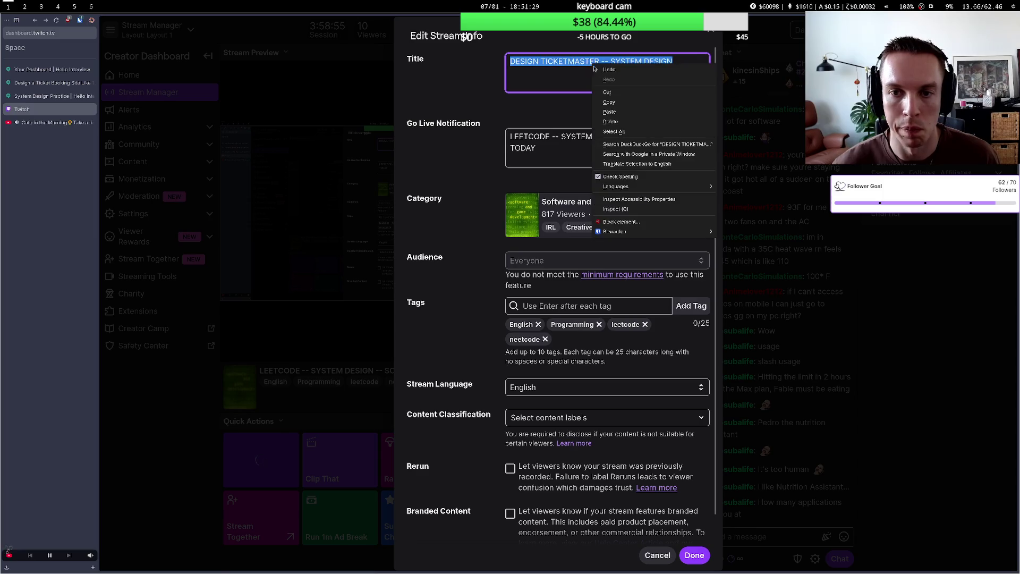
click(609, 102)
triple_click(542, 137)
right_click(542, 138)
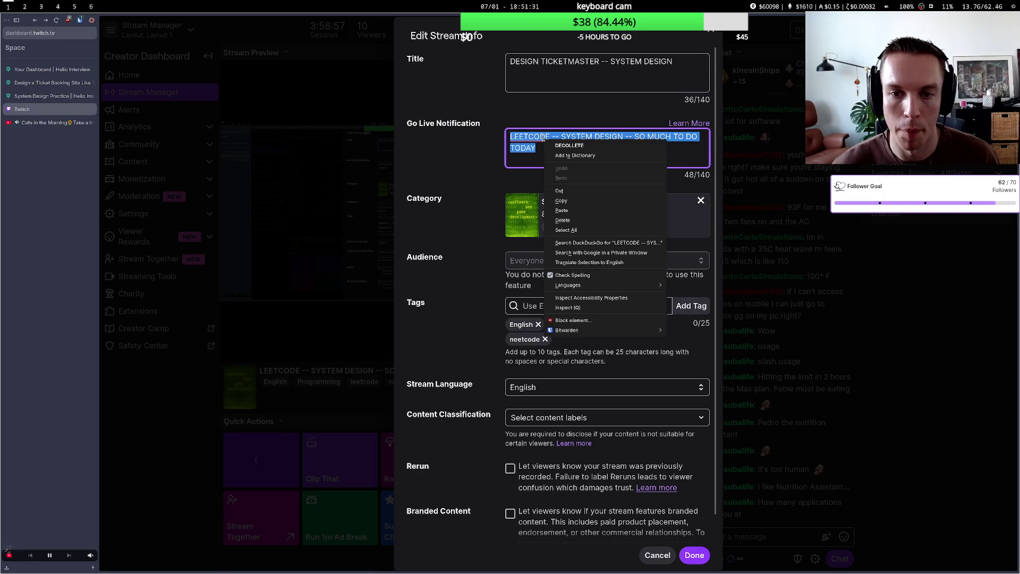
click(562, 210)
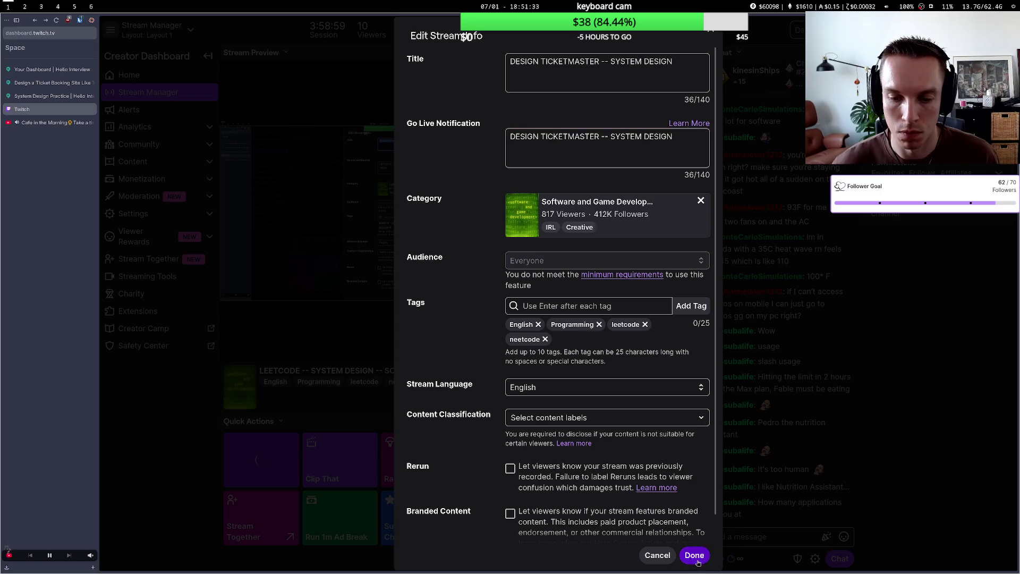
click(698, 562)
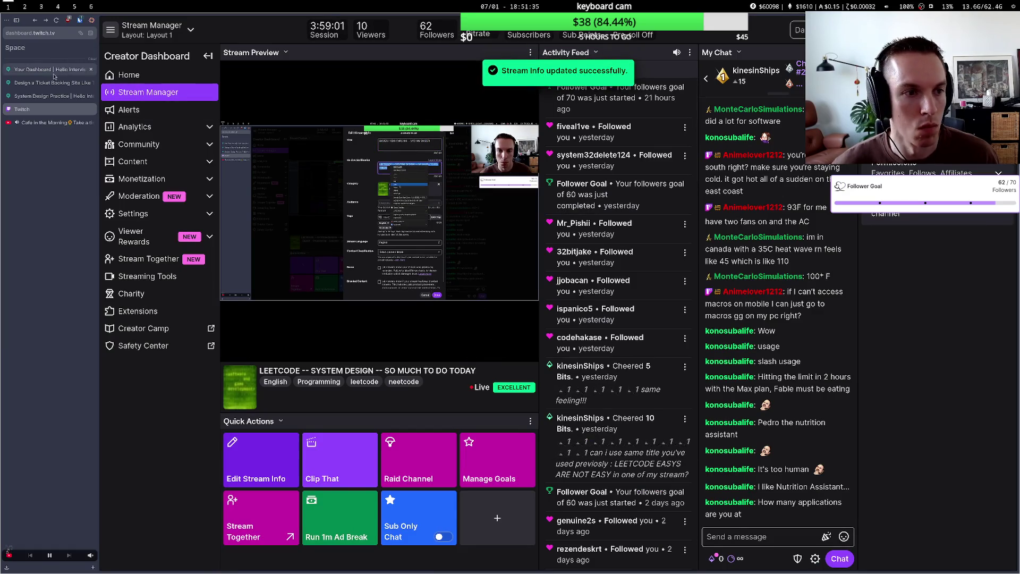
Return to the Hello Interview practice, pass the Delivery Framework overview, and open the whiteboard.
click(53, 95)
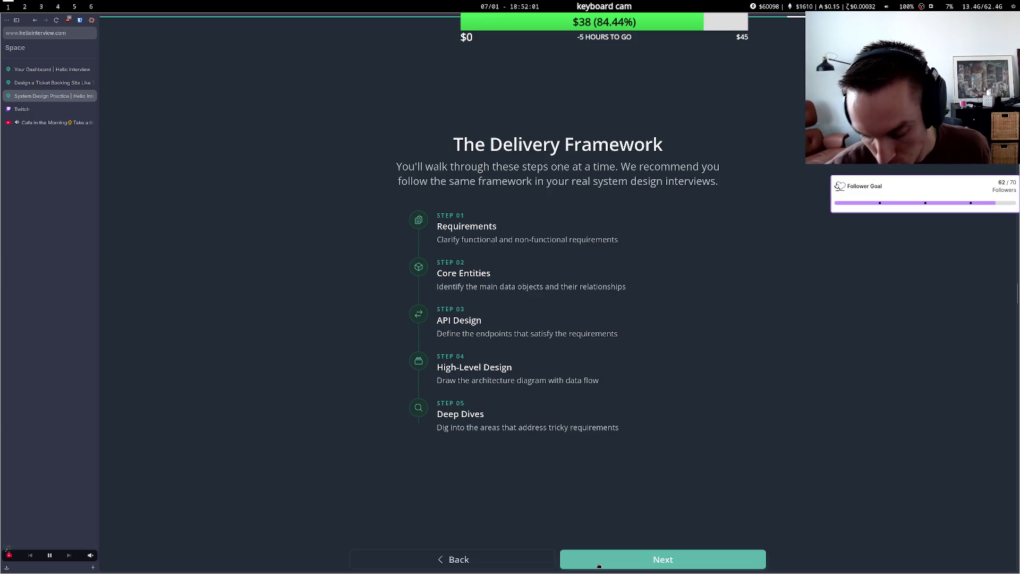
click(599, 566)
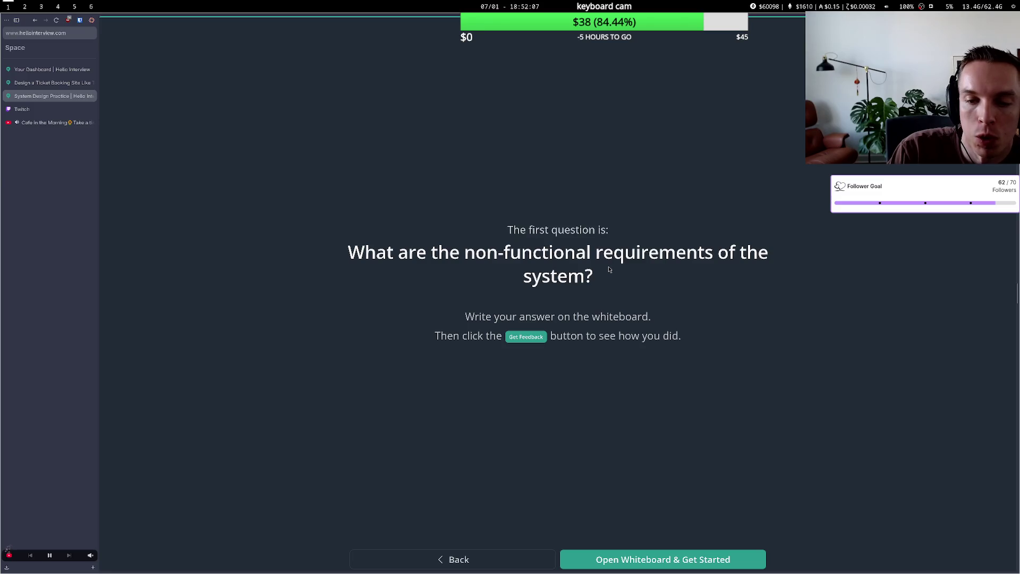
click(667, 561)
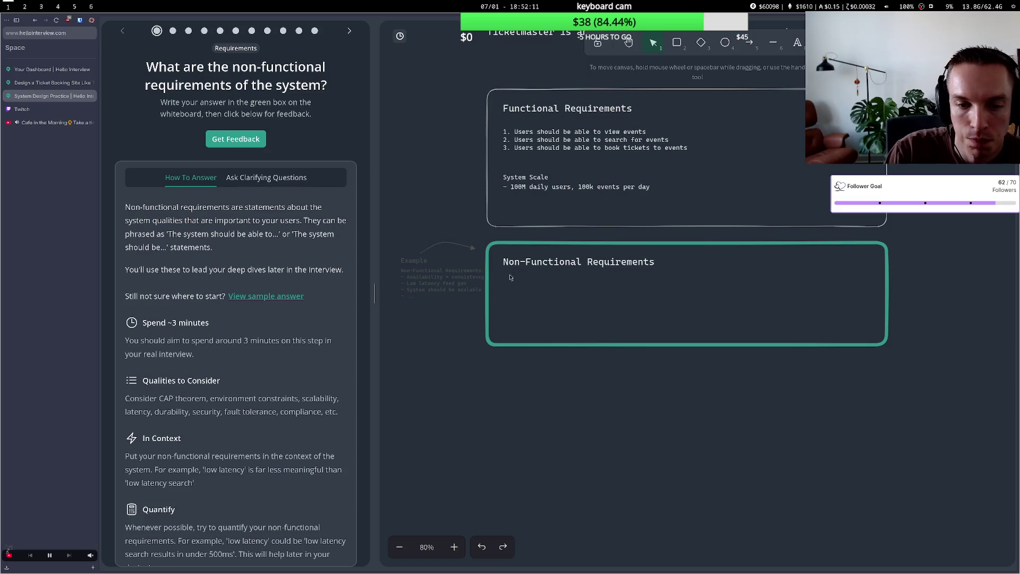
Add two bullets: availability over consistency for viewing events, and consistency > availability for booking tickets.
double_click(508, 274)
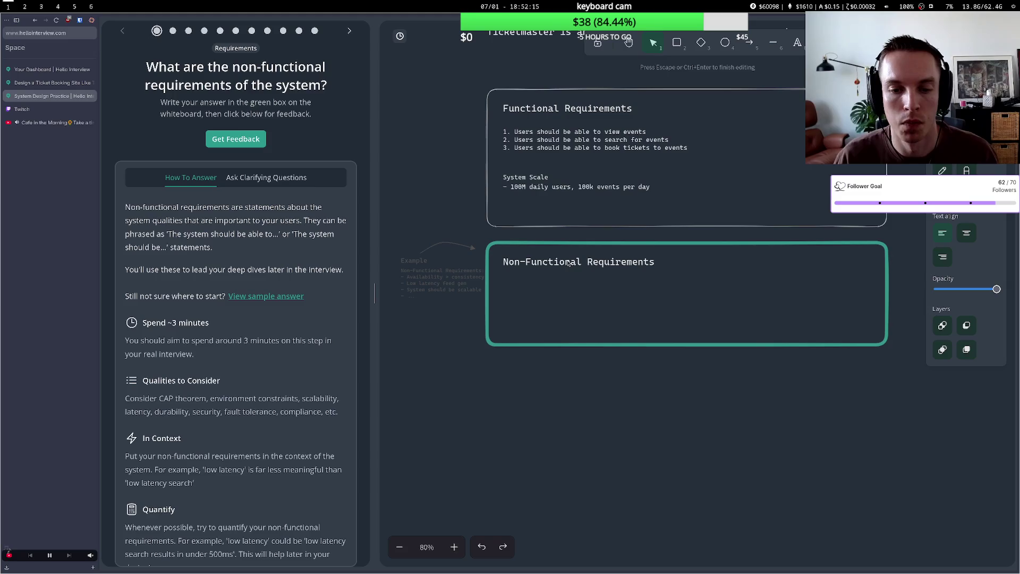
text(- )
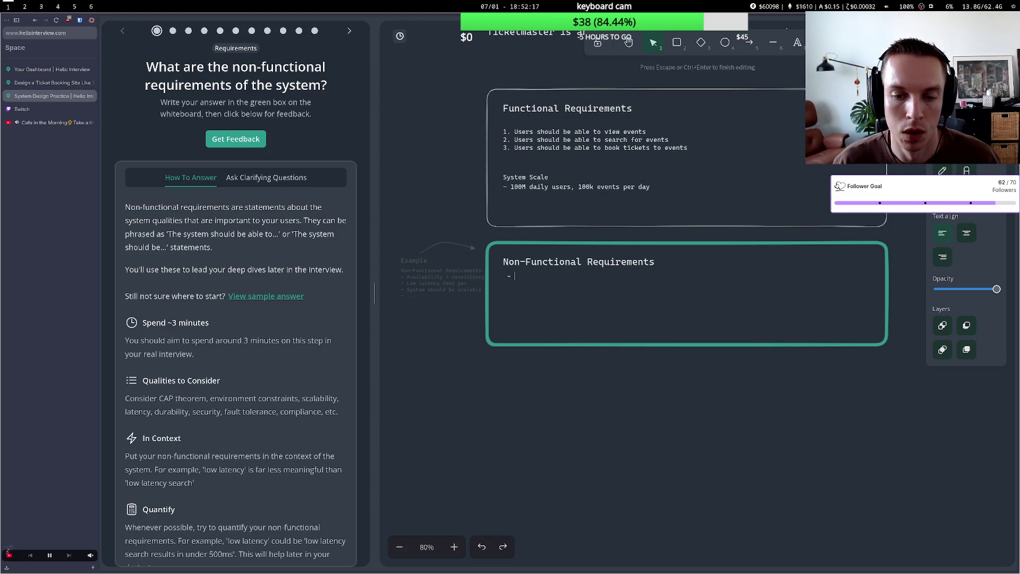
text(av)
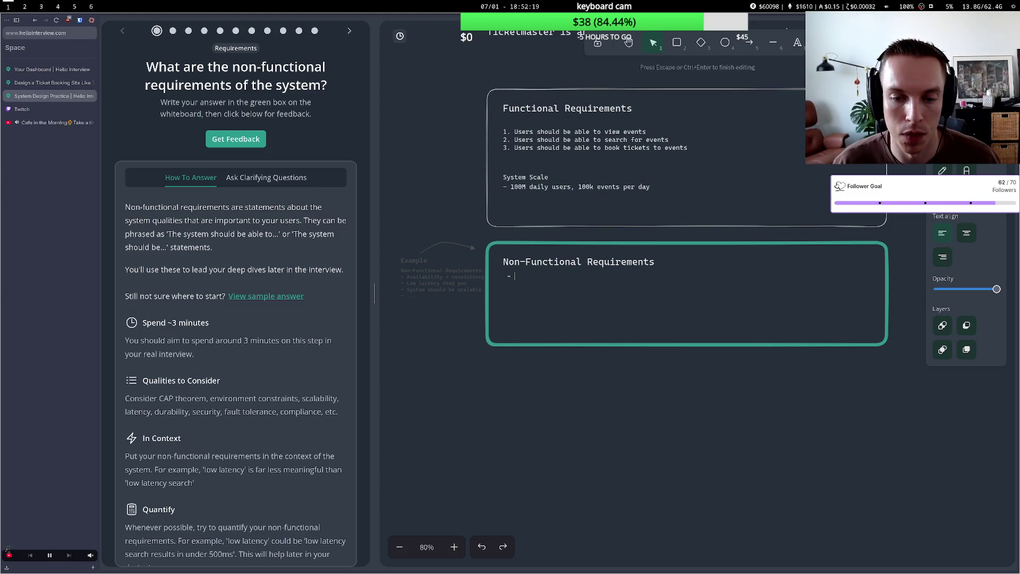
text(ailab)
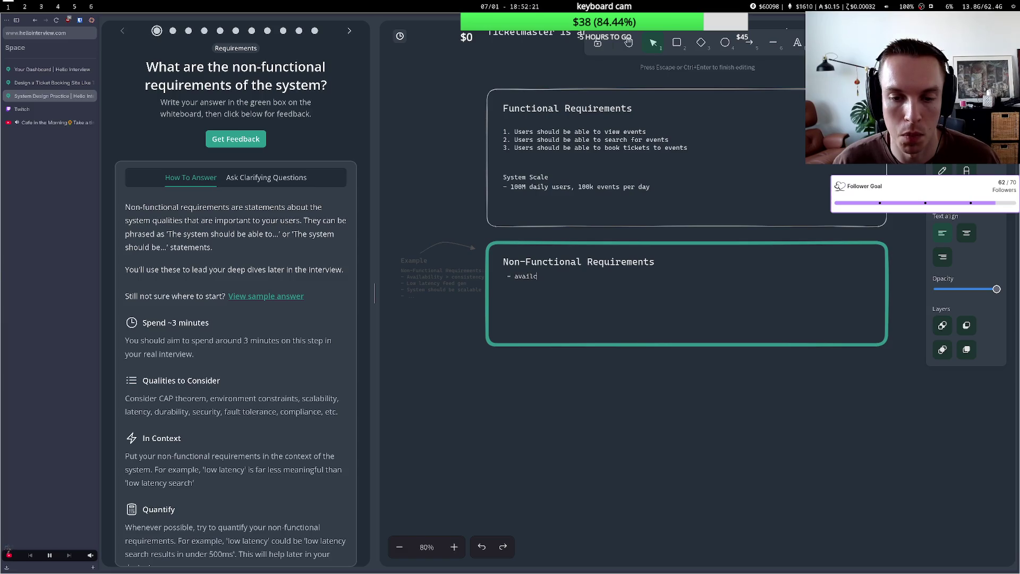
text(ility for)
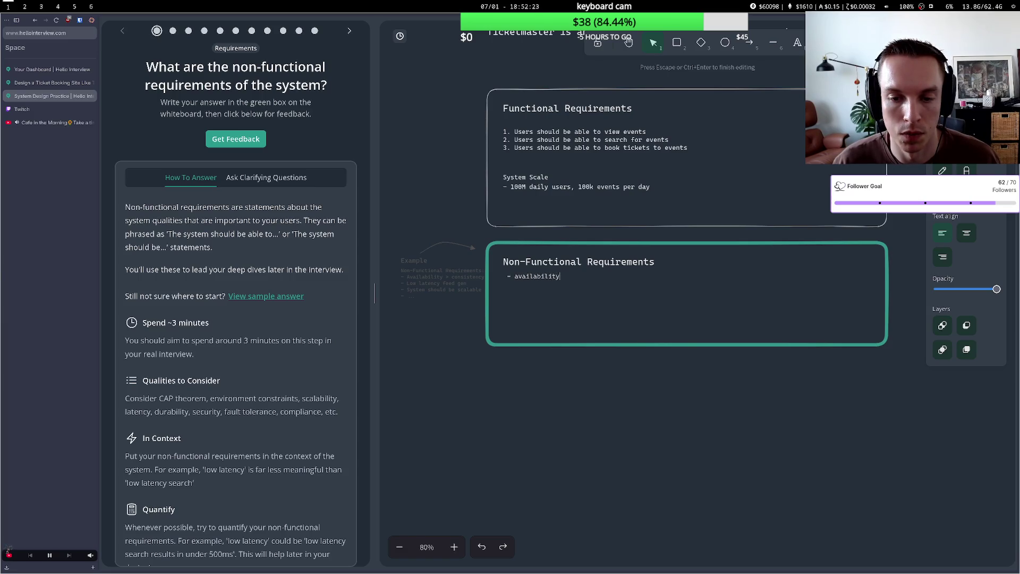
key(BackSpace)
key(BackSpace)
key(BackSpace)
text(>)
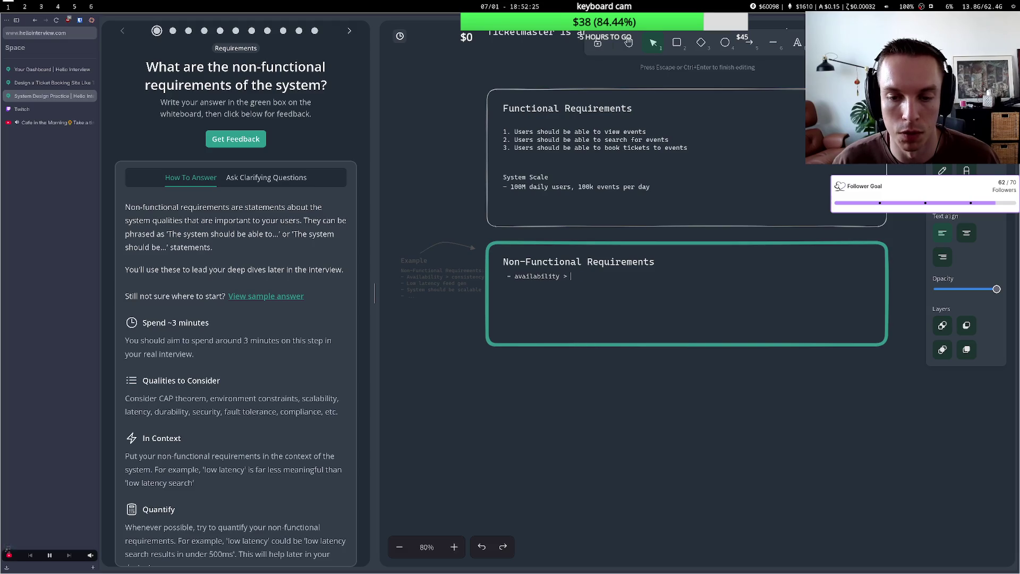
text(consistency for )
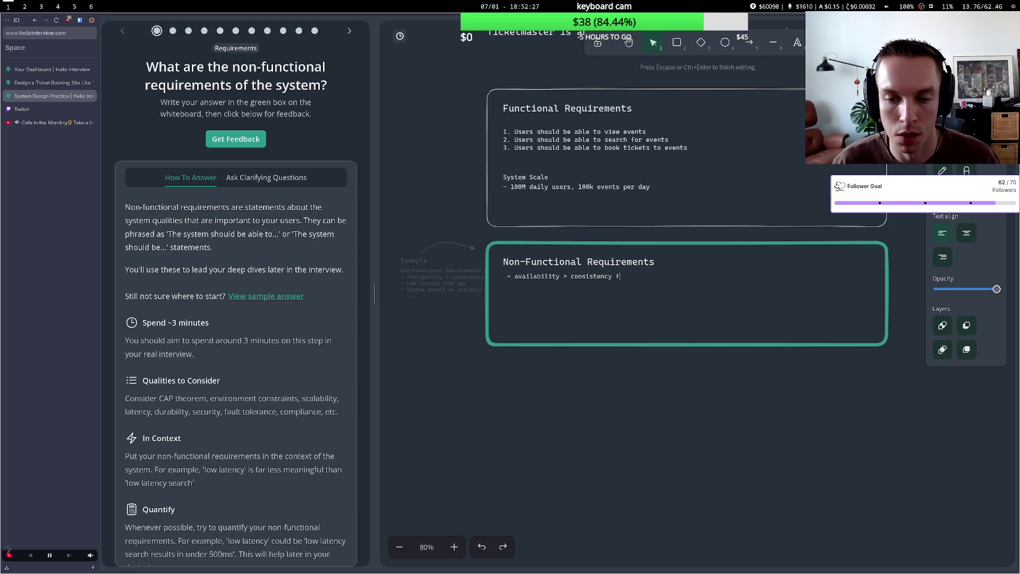
text(v)
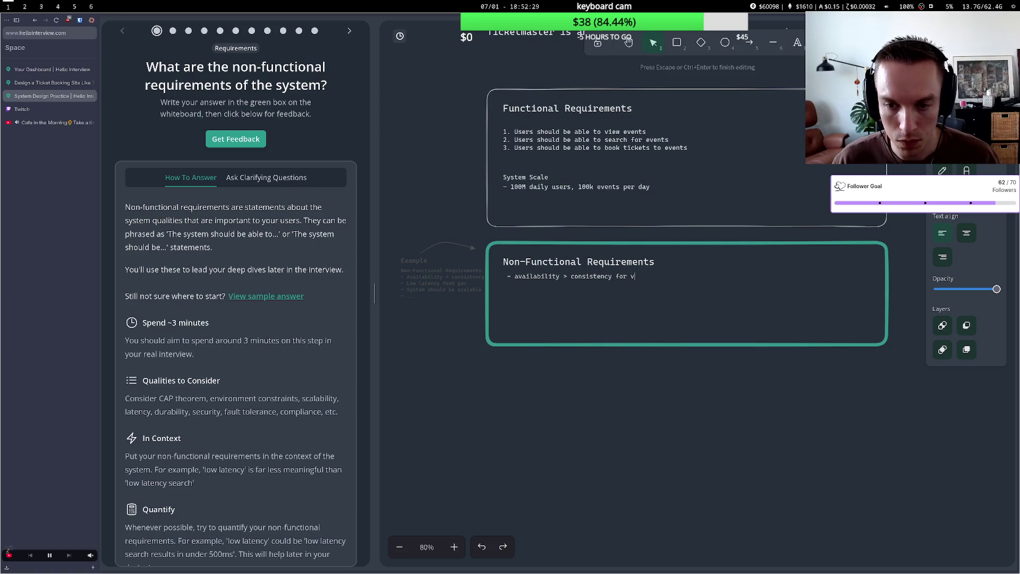
text(iewing eve)
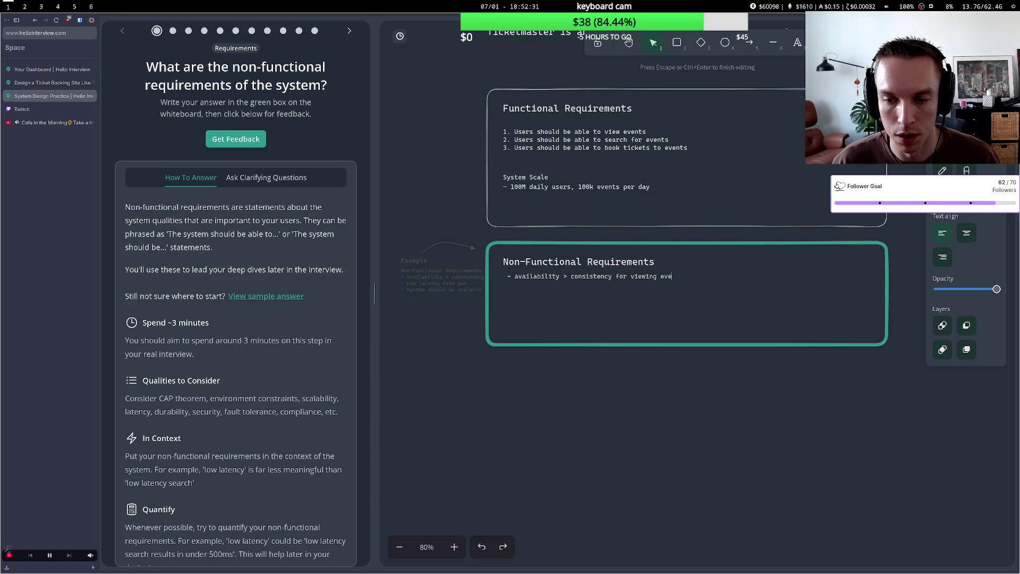
text(nts - consisn)
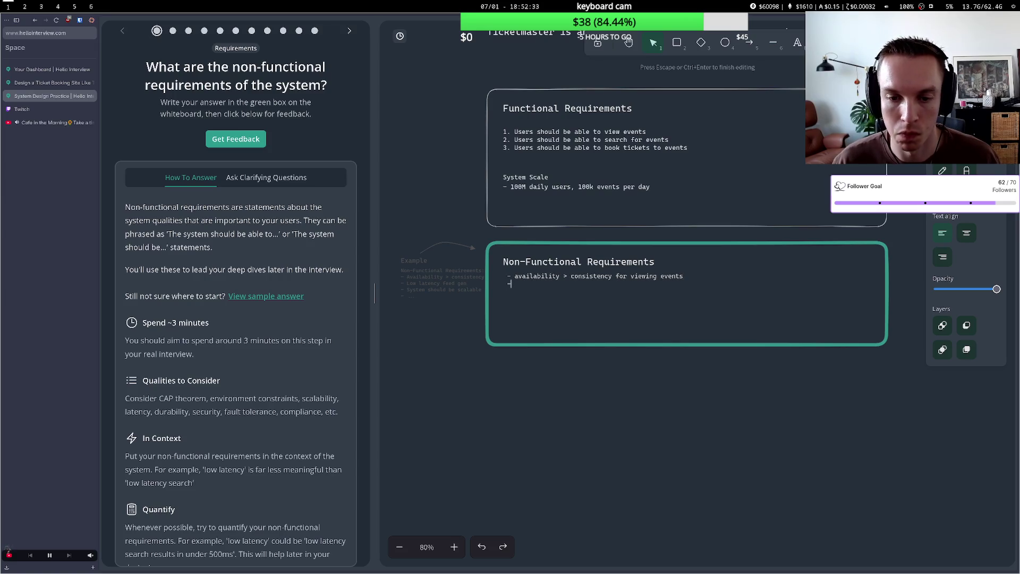
key(BackSpace)
text(te)
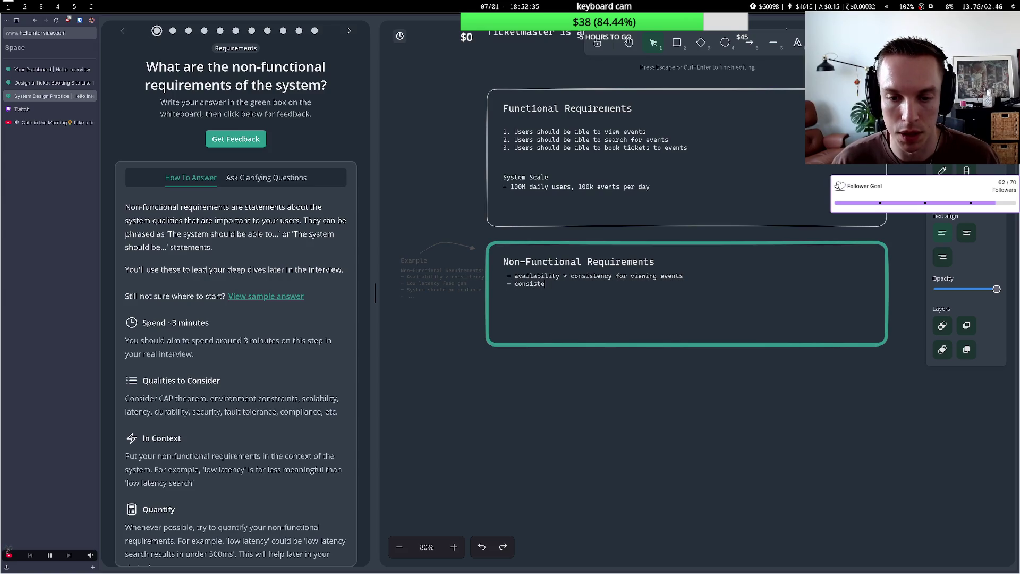
text(ncy for viewing events - consistency > )
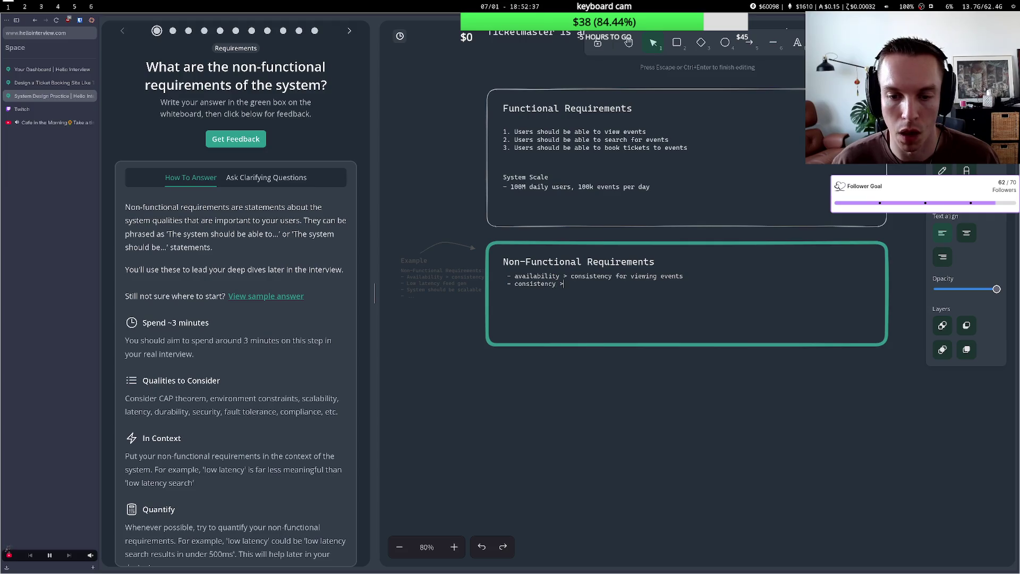
text(avail)
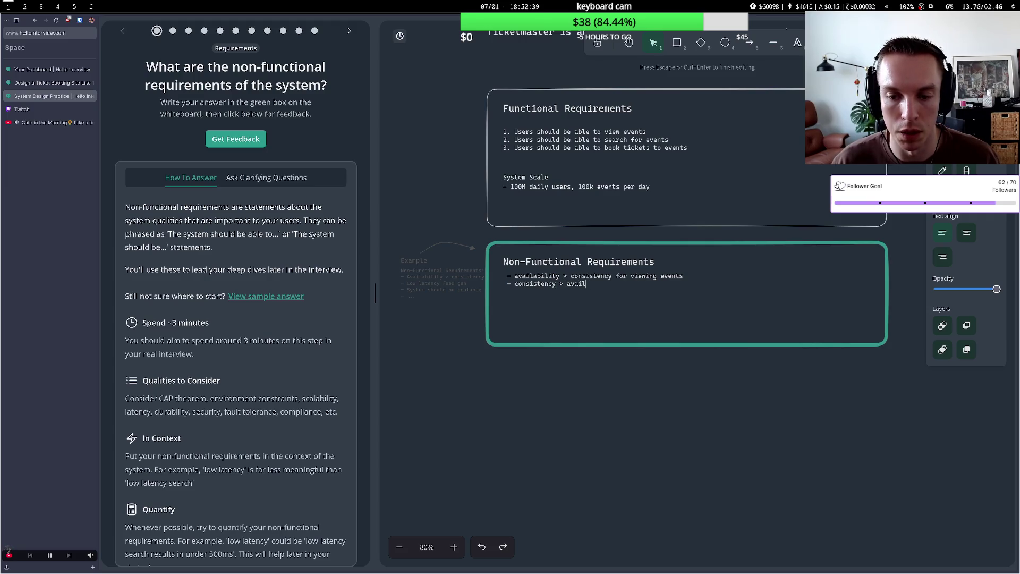
text(abili)
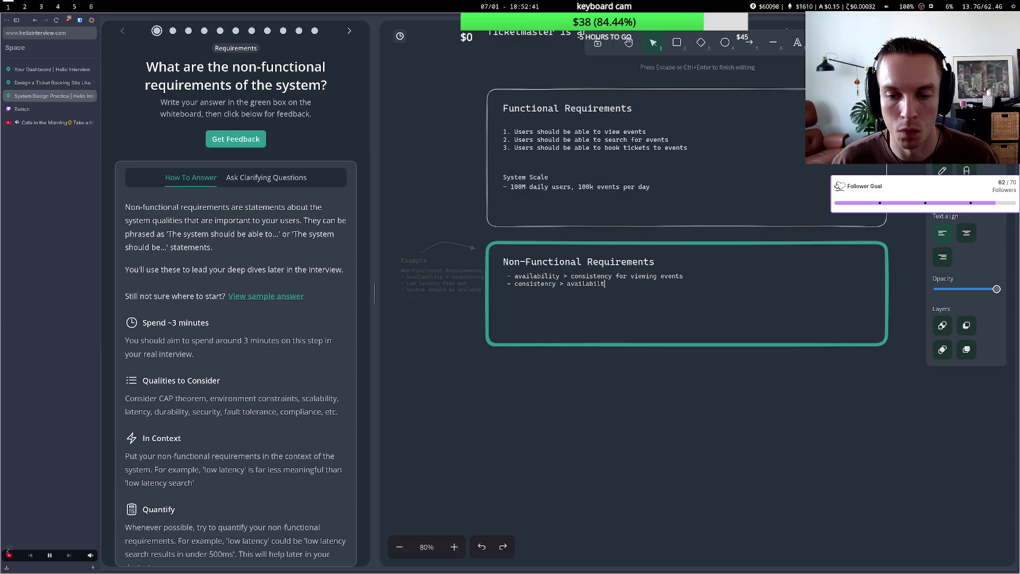
text(ty for booki)
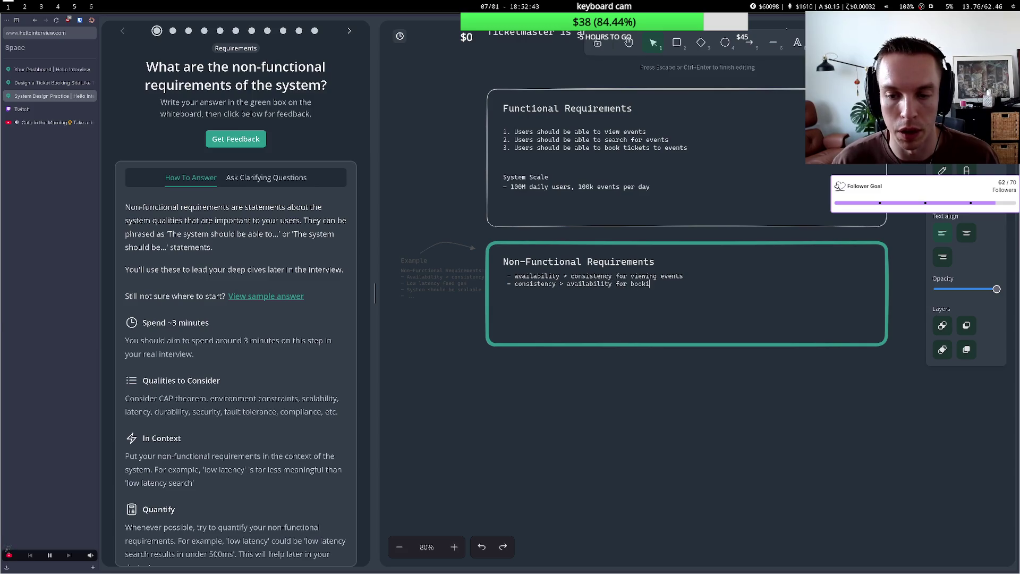
text(ng tickets)
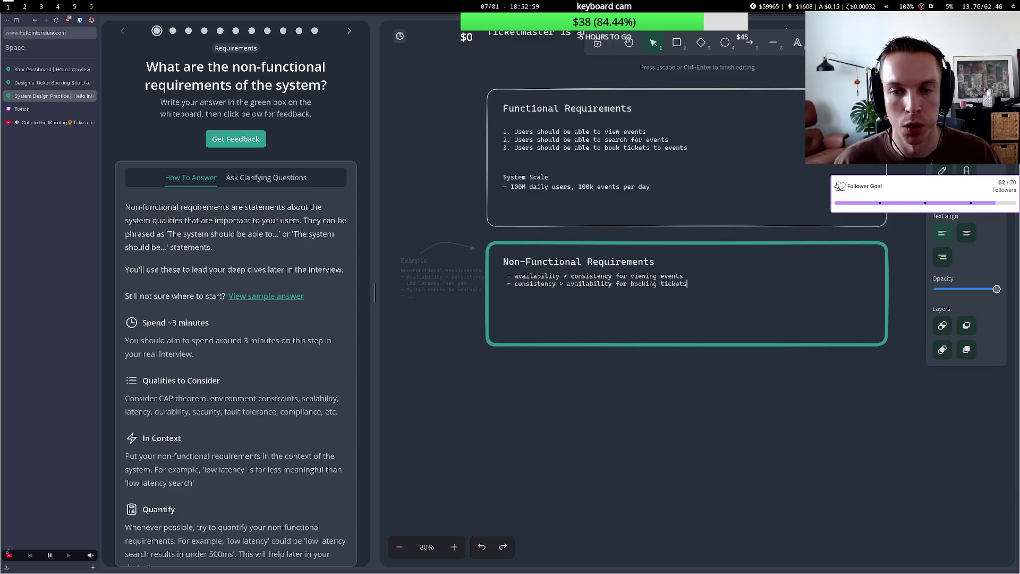
key(Return)
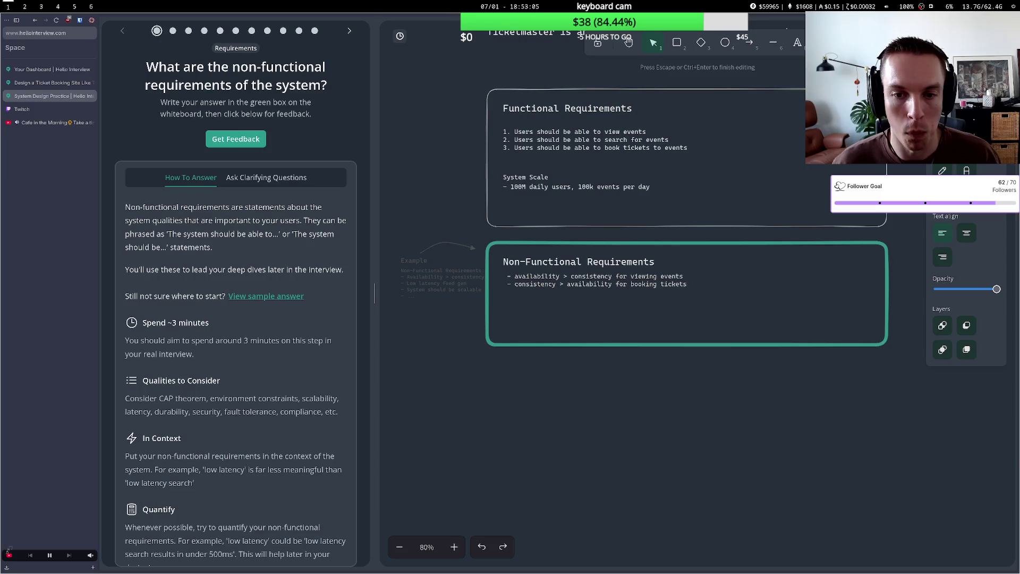
text(- no)
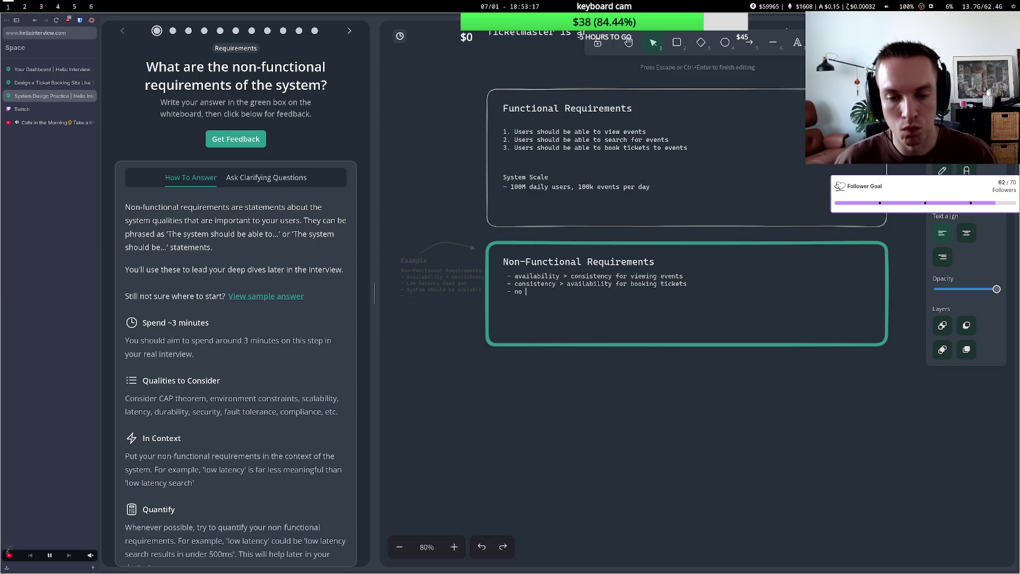
Make the third bullet 'ability to handle extremely high bursts of traffic (big events)'.
key(BackSpace)
key(BackSpace)
key(BackSpace)
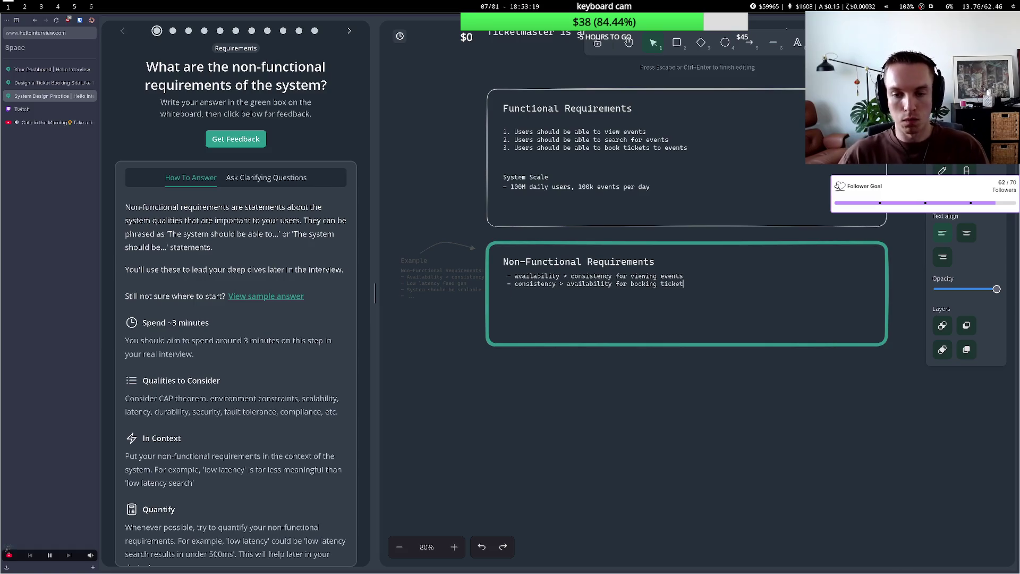
key(Return)
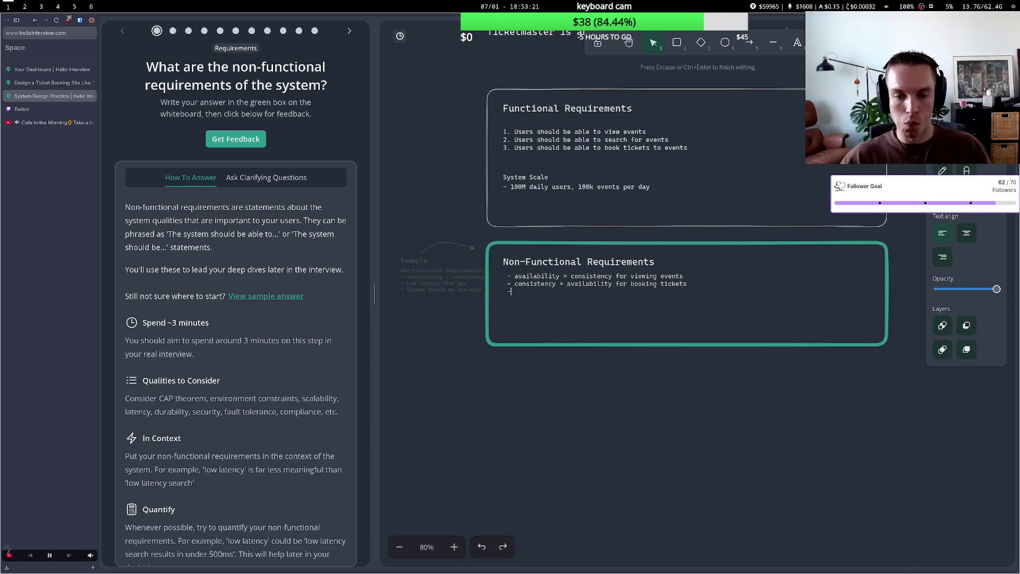
text(- low)
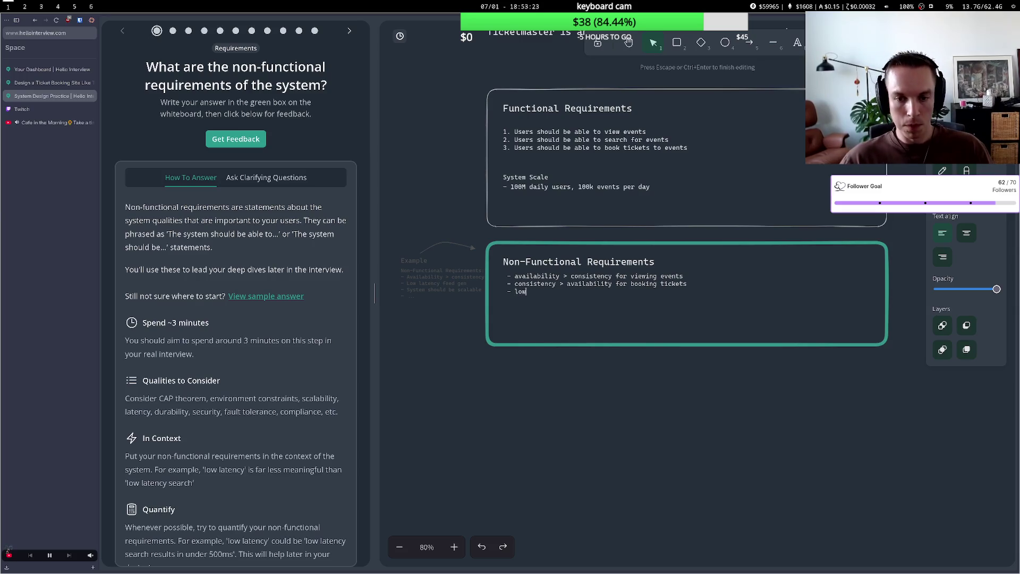
key(BackSpace)
key(BackSpace)
key(BackSpace)
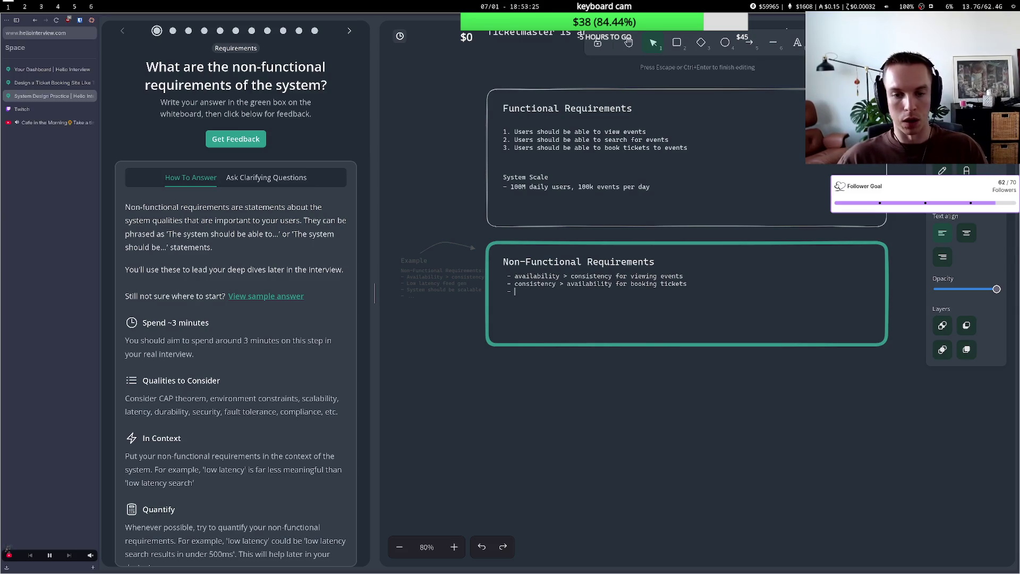
text(ab)
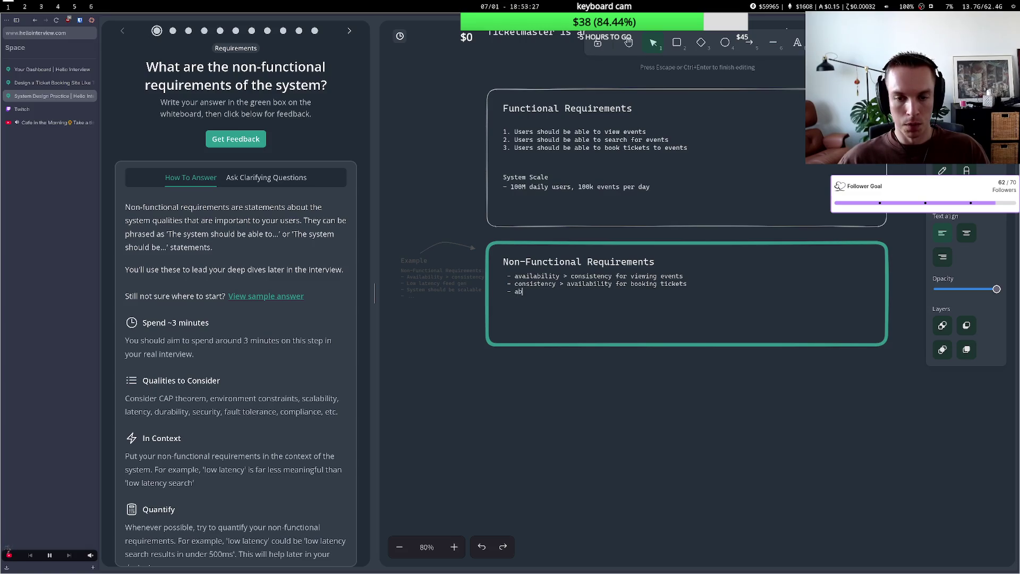
text(ility)
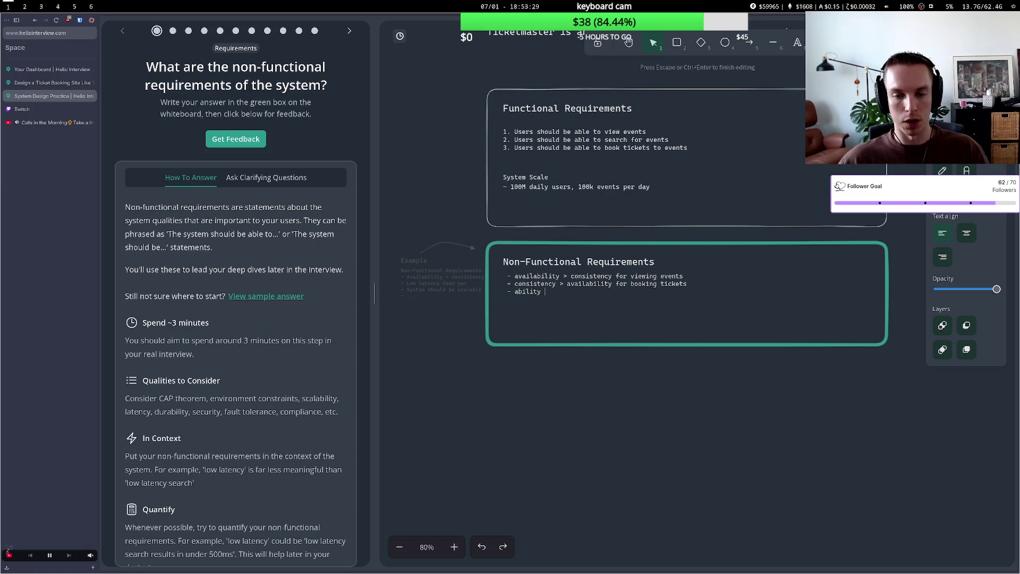
text( to hand)
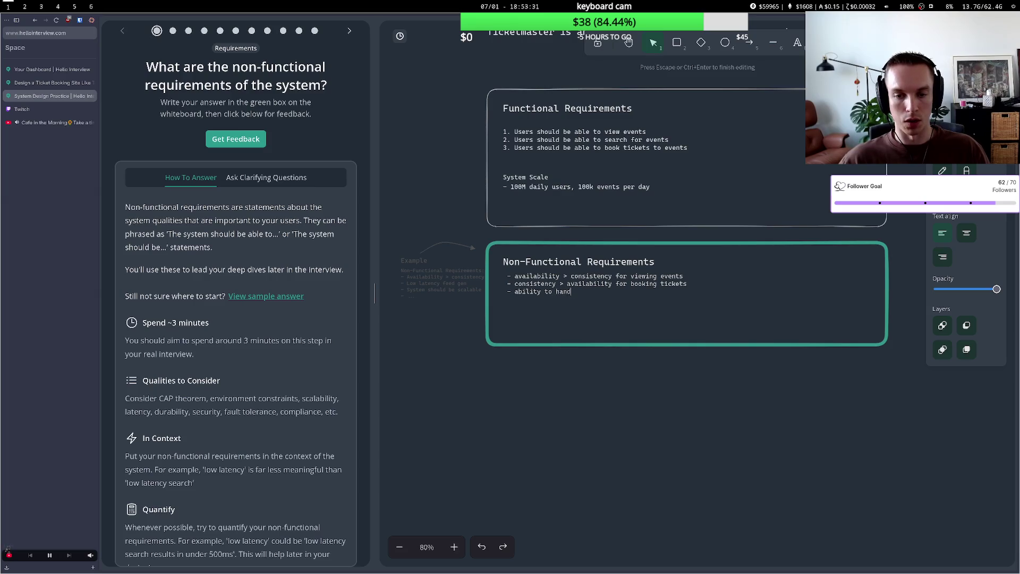
text(ly)
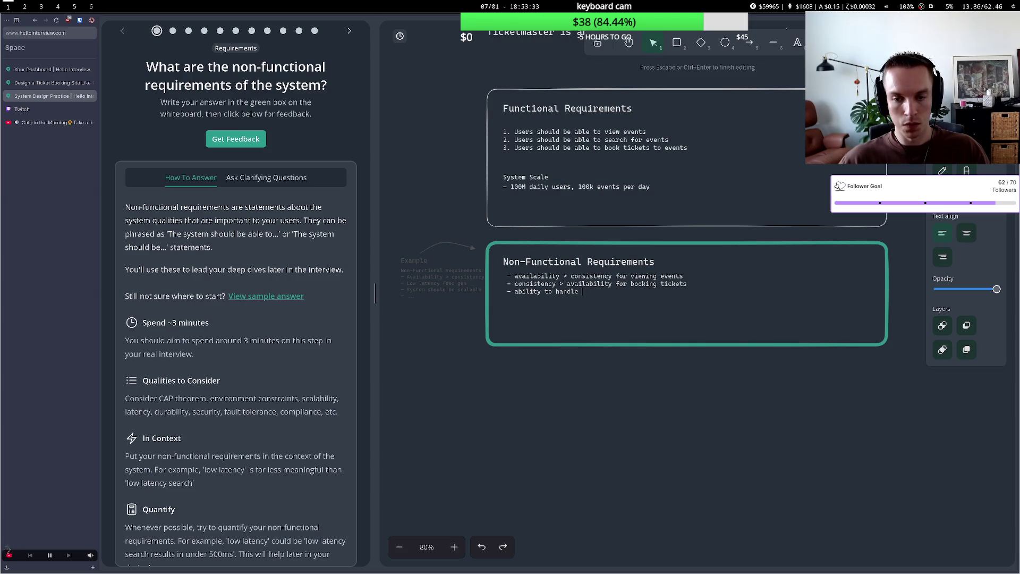
text(xtre)
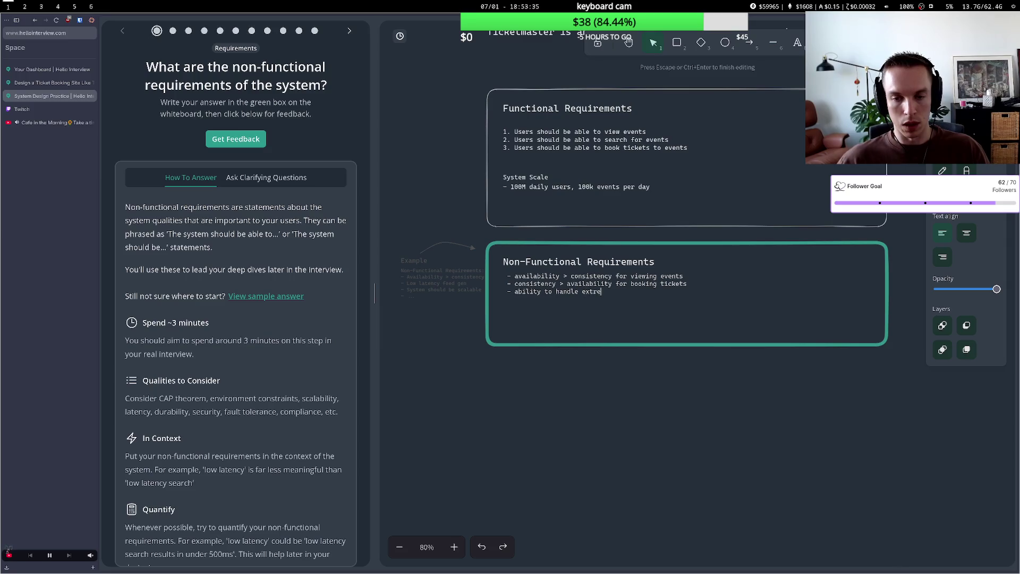
text(mely high bu)
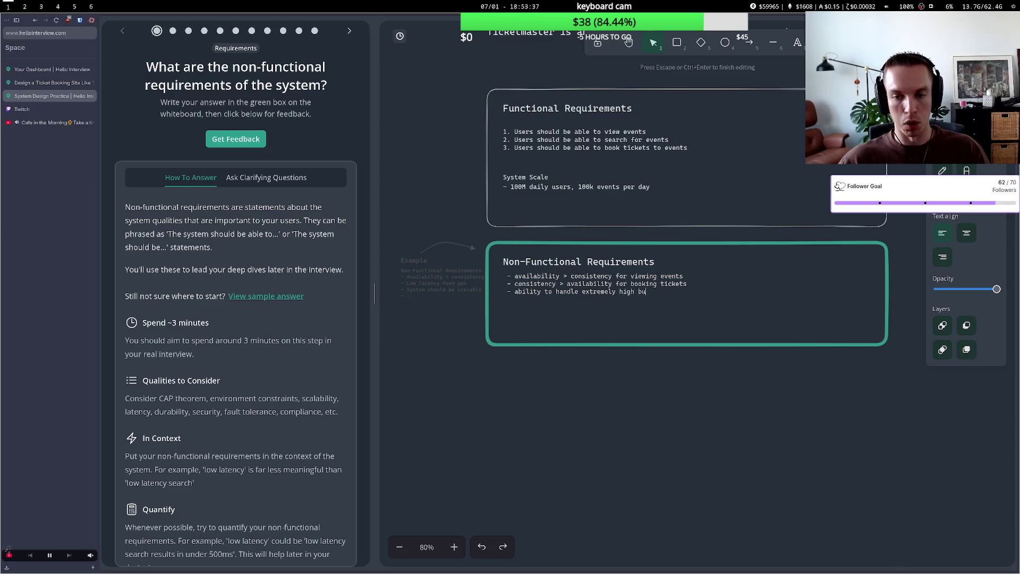
text(rsts of traffic)
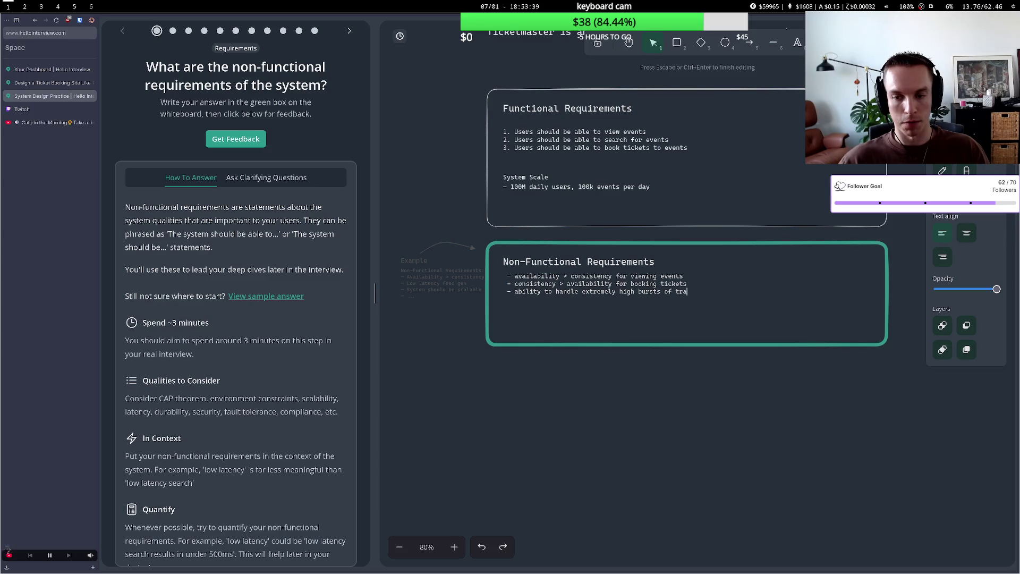
key(BackSpace)
key(BackSpace)
key(BackSpace)
text(fic)
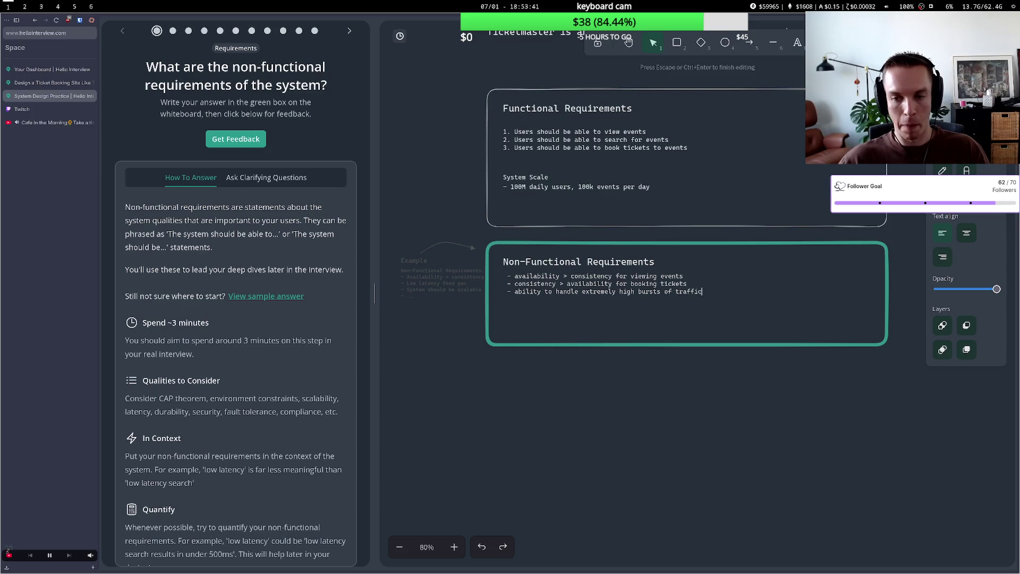
text( (bi)
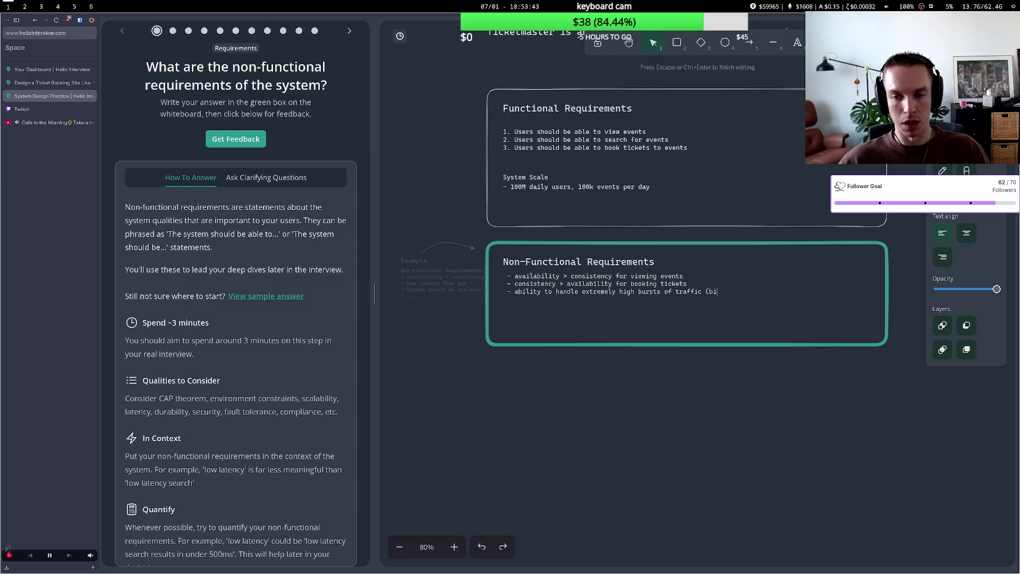
text(g events))
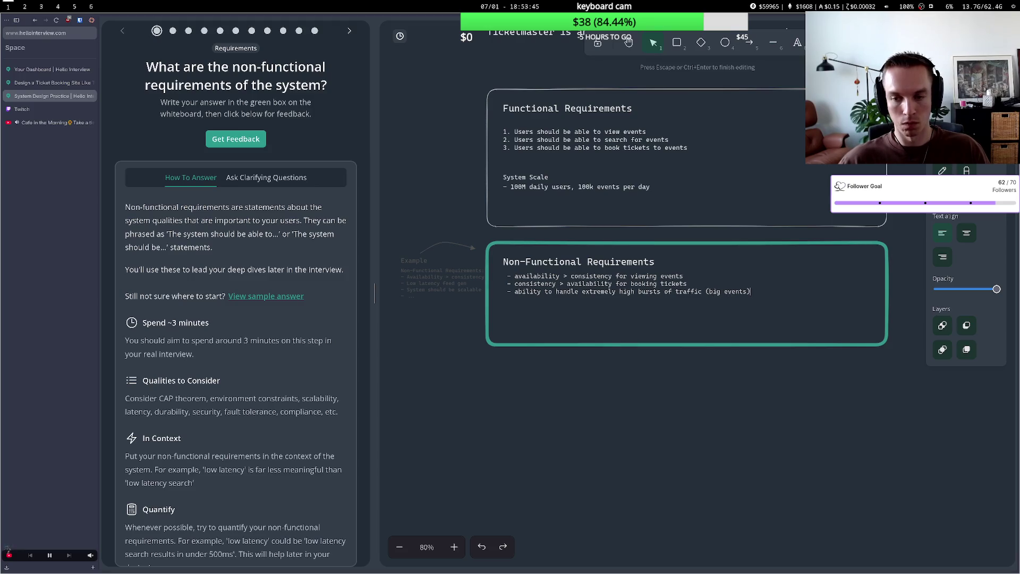
key(Return)
text(-)
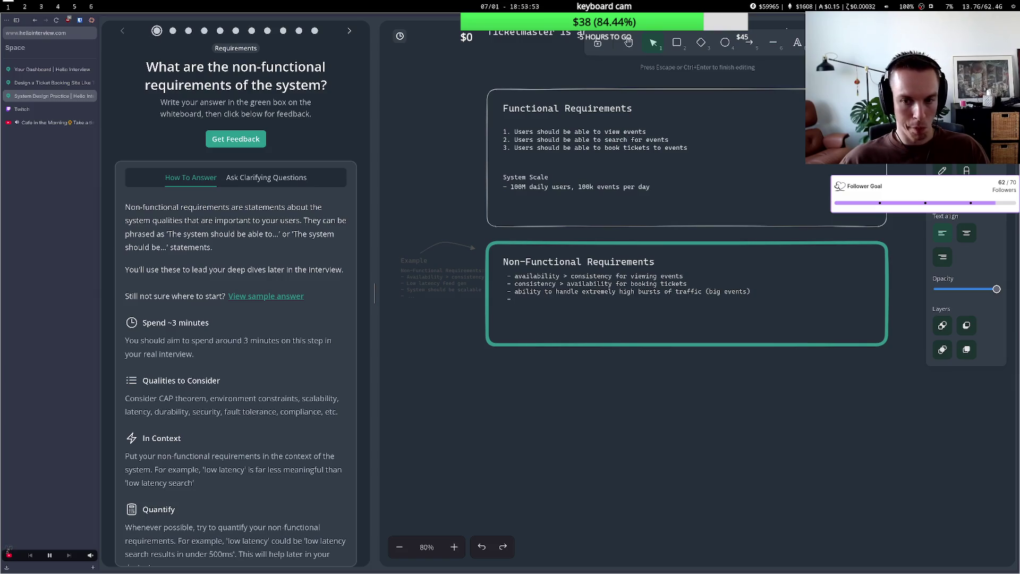
Draft a fourth 'tickets should' bullet, then delete it and leave three bullets.
text(ta)
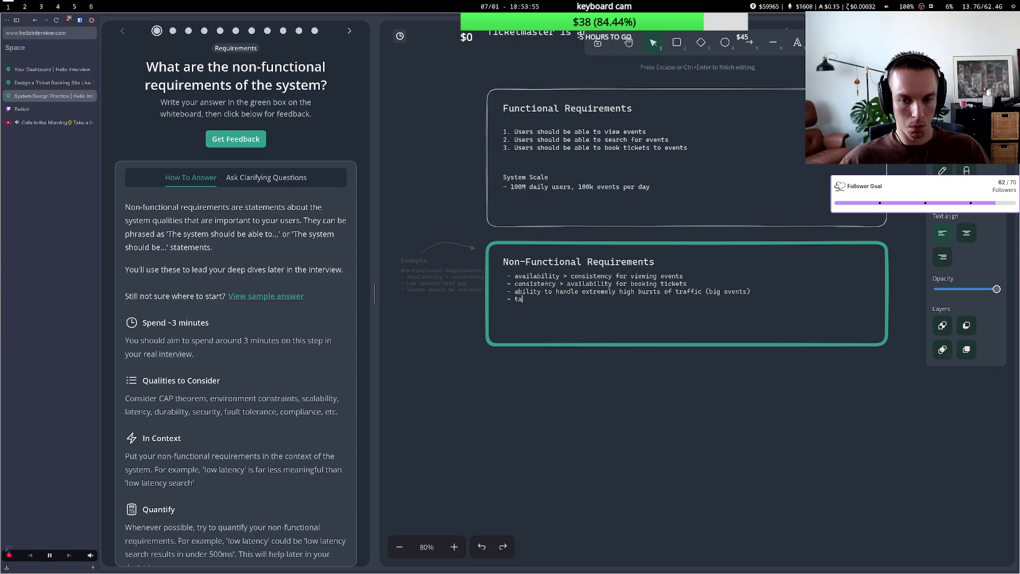
key(BackSpace)
text(ickets shold)
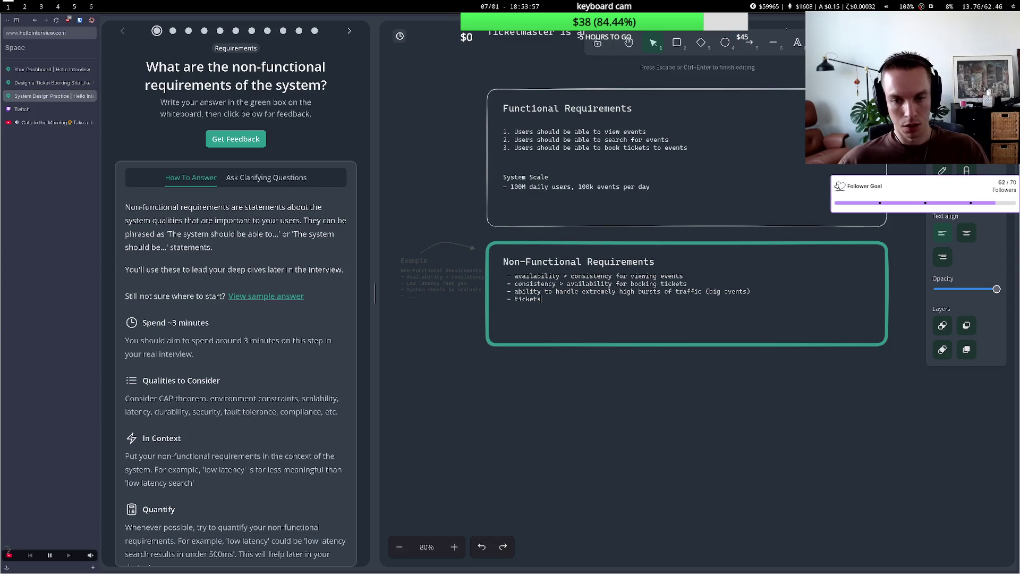
key(BackSpace)
key(BackSpace)
text(uld)
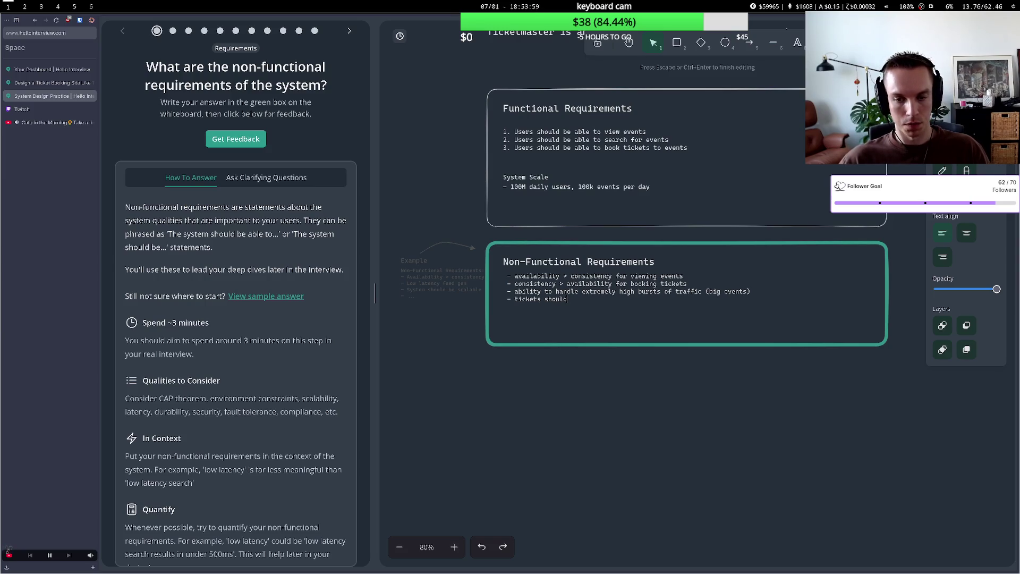
key(BackSpace)
key(BackSpace)
key(BackSpace)
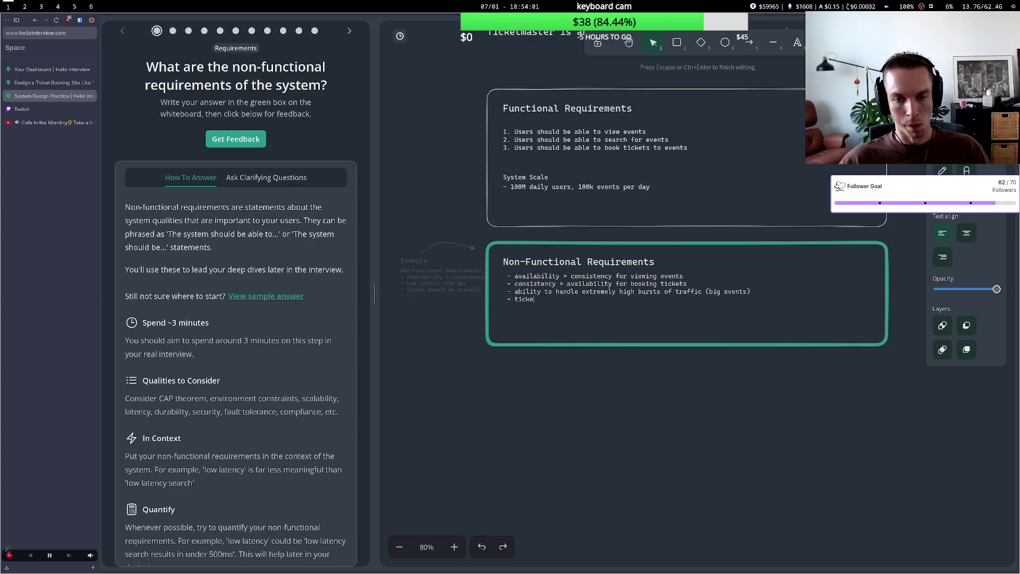
key(BackSpace)
key(BackSpace)
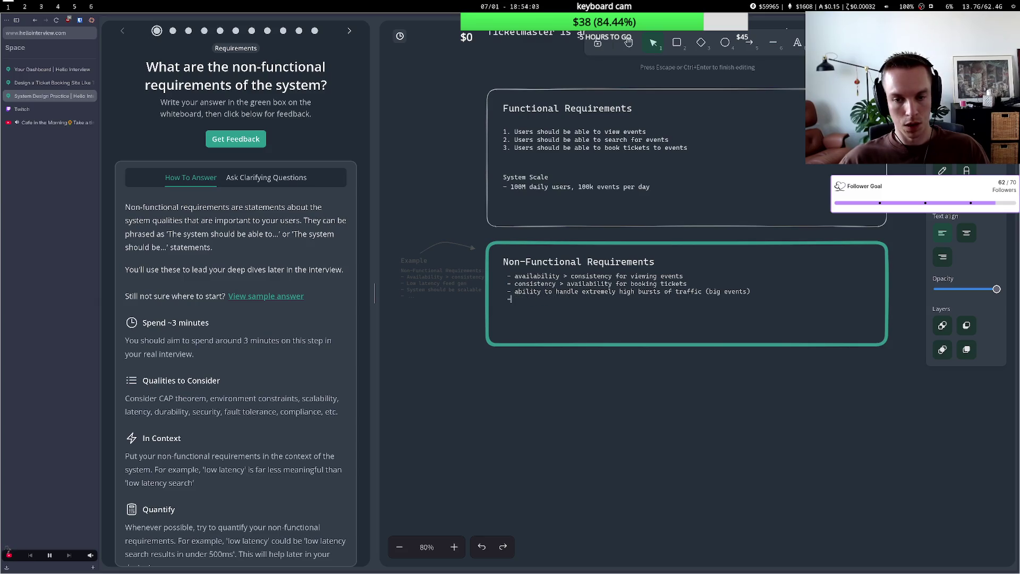
key(BackSpace)
key(BackSpace)
key(BackSpace)
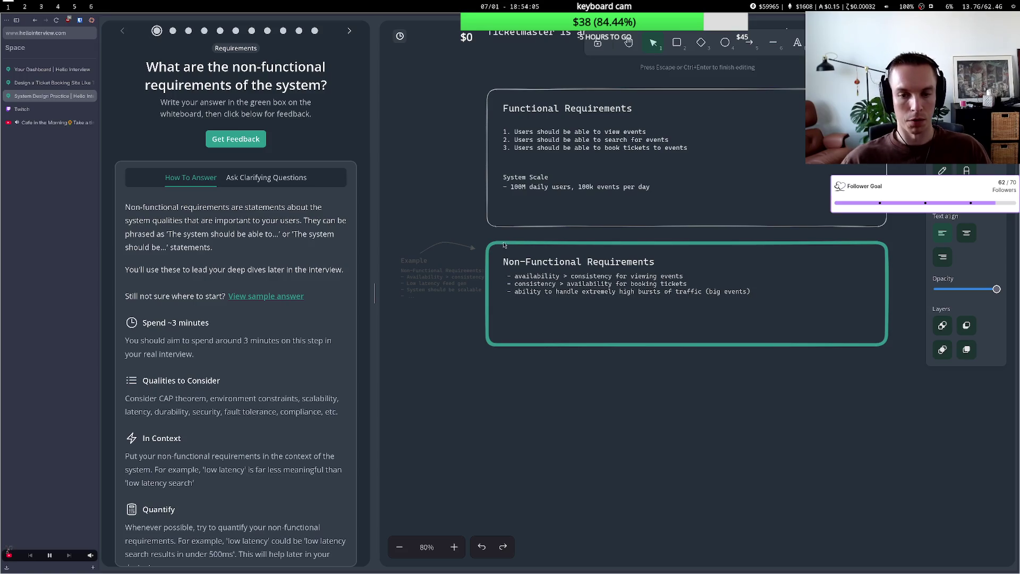
click(531, 410)
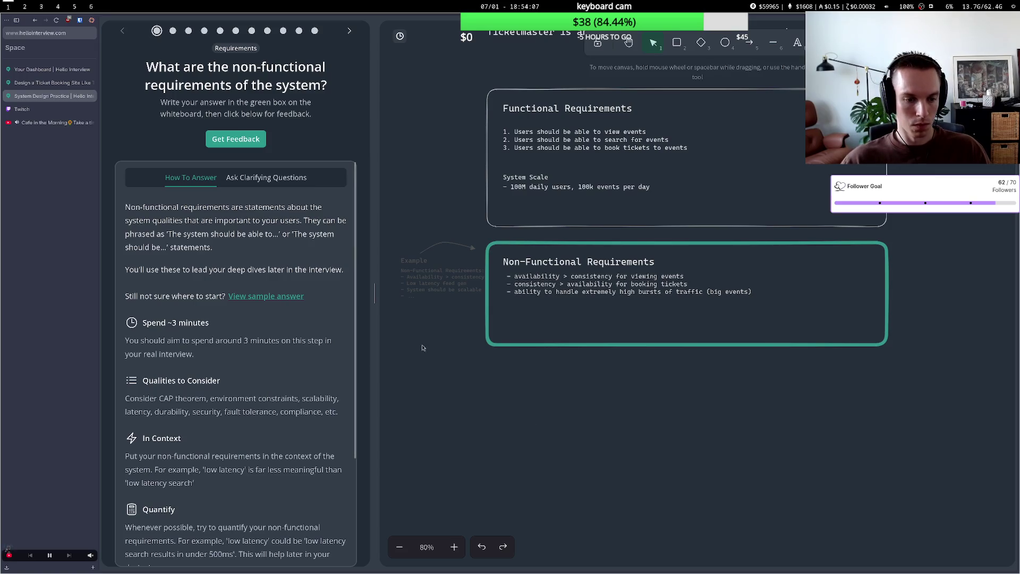
Add a fourth bullet 'low latency search (<200ms)' and submit the requirements for feedback.
click(740, 290)
double_click(750, 289)
key(Right)
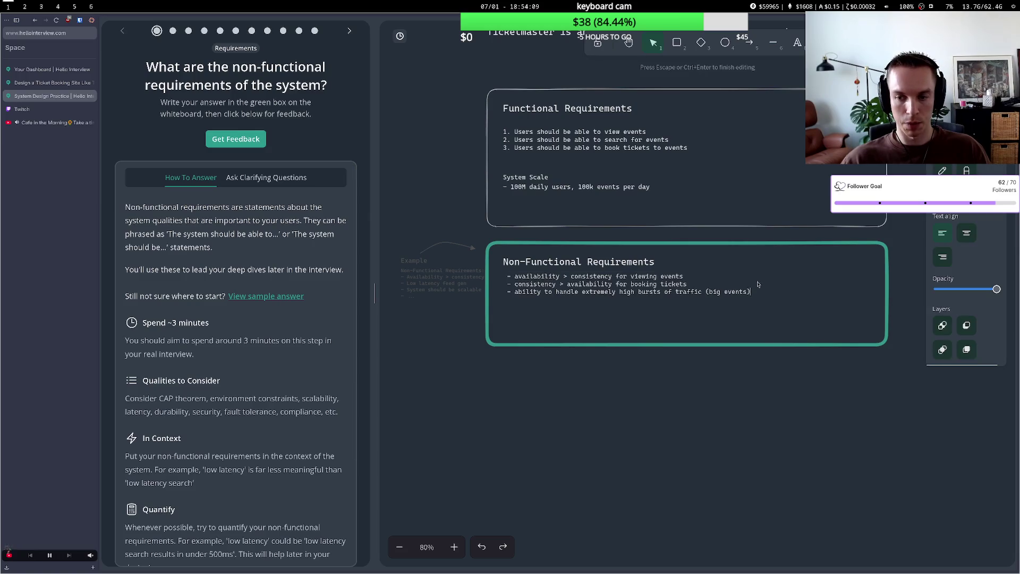
key(Return)
text(- low l)
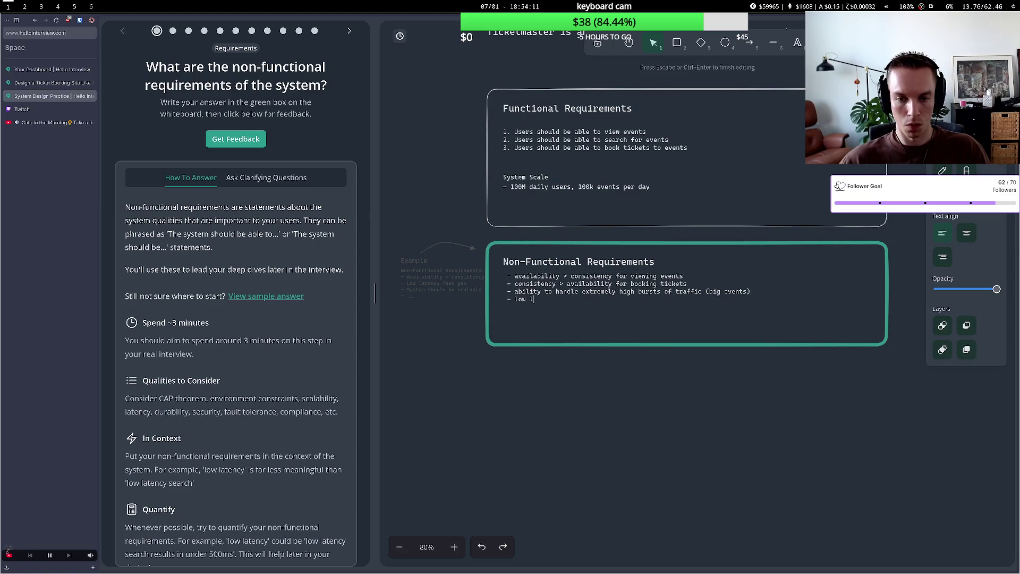
text(atency se)
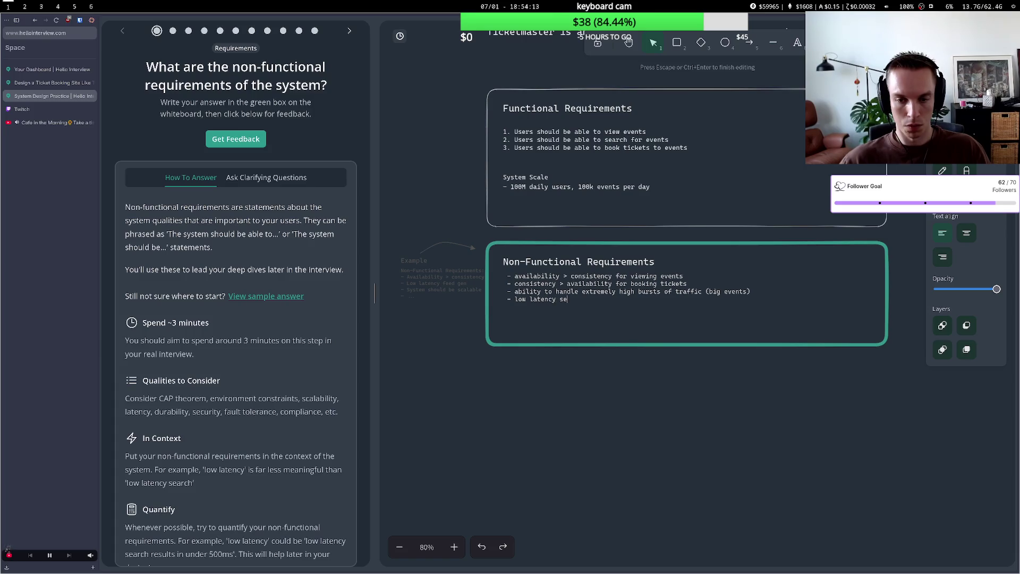
text(arch ()
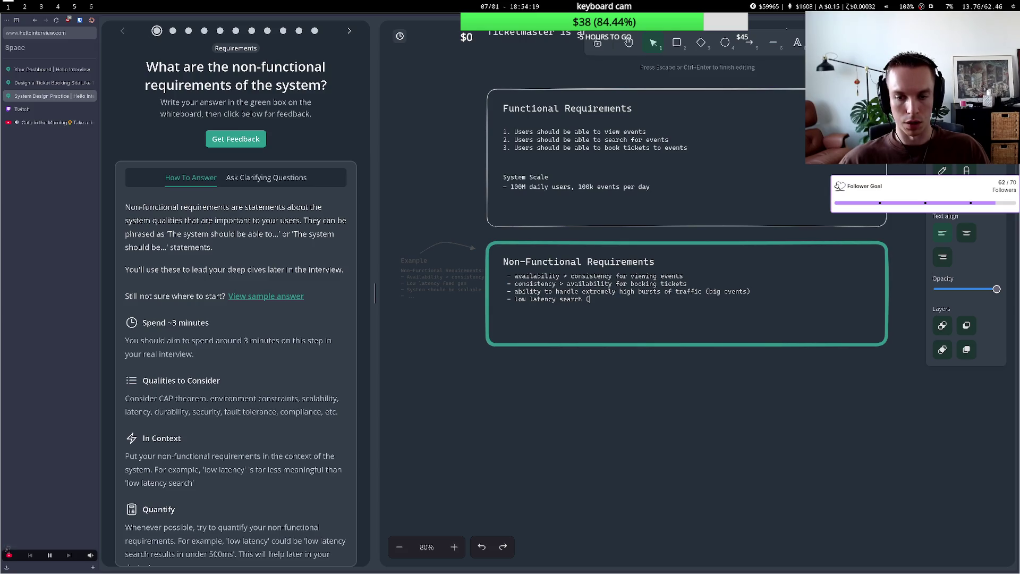
text(<200ms)
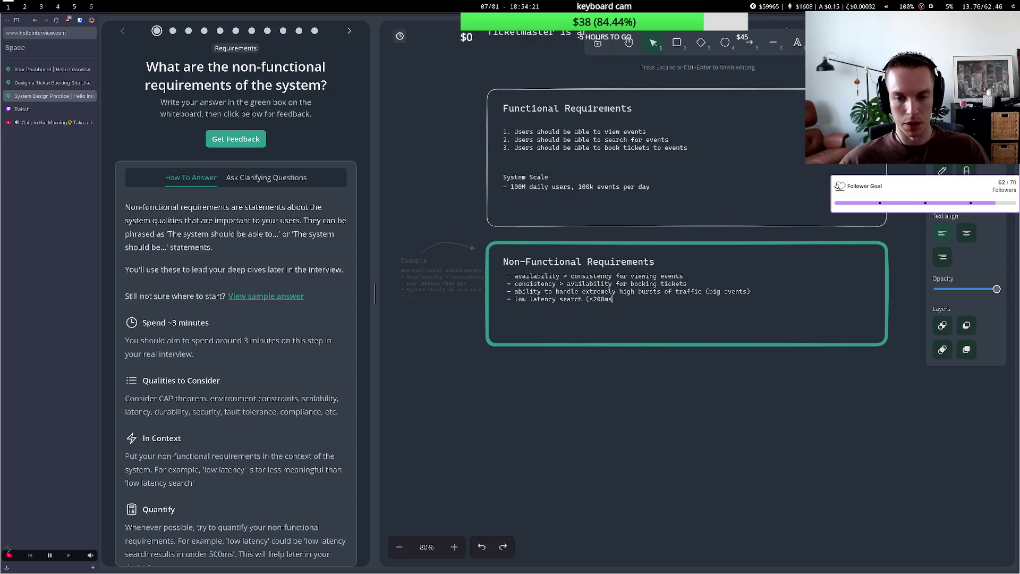
text())
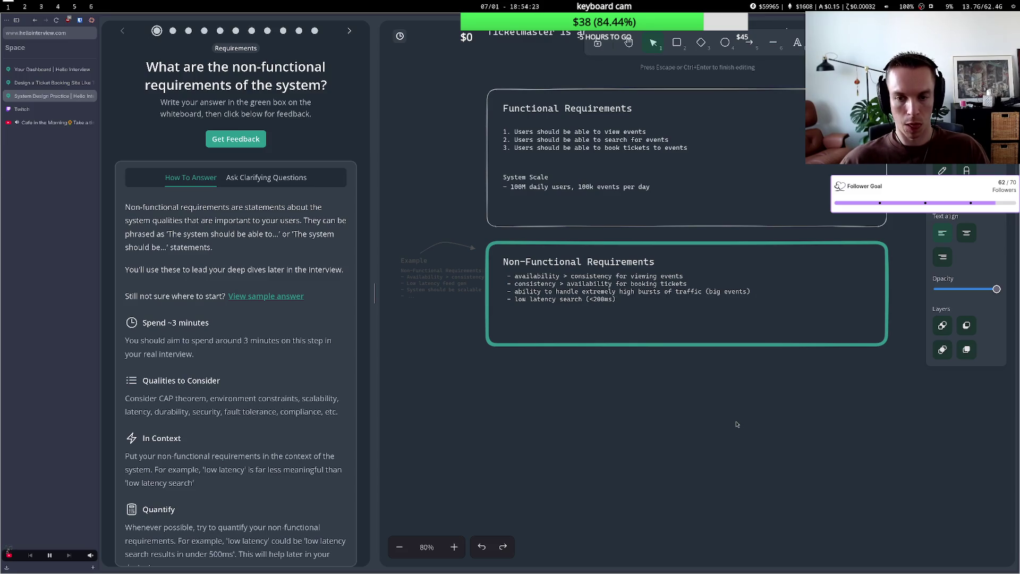
click(738, 423)
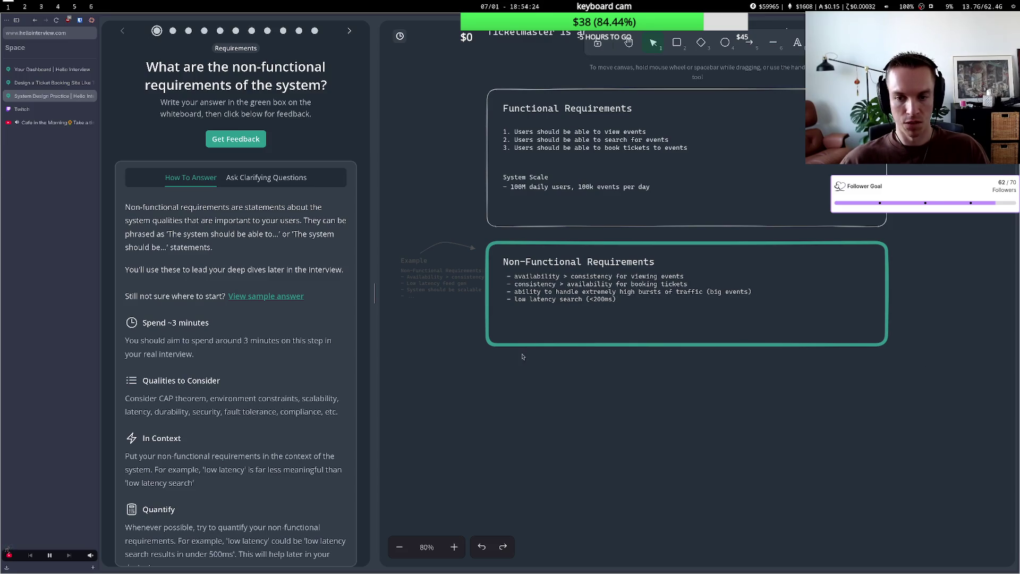
click(257, 146)
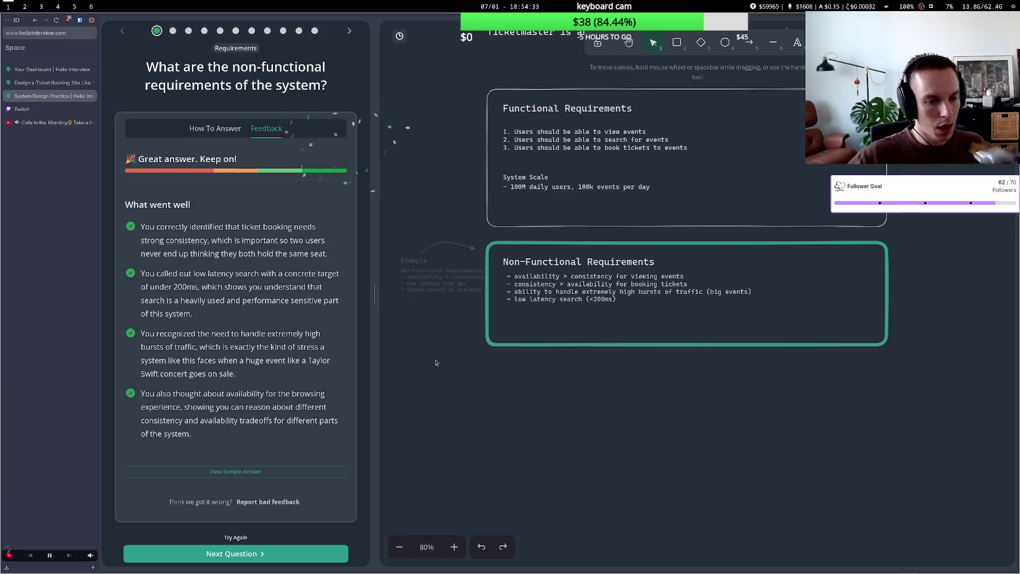
Review the feedback points on booking consistency, search latency, traffic bursts and browsing availability, then continue.
scroll(404, 351, right, 2)
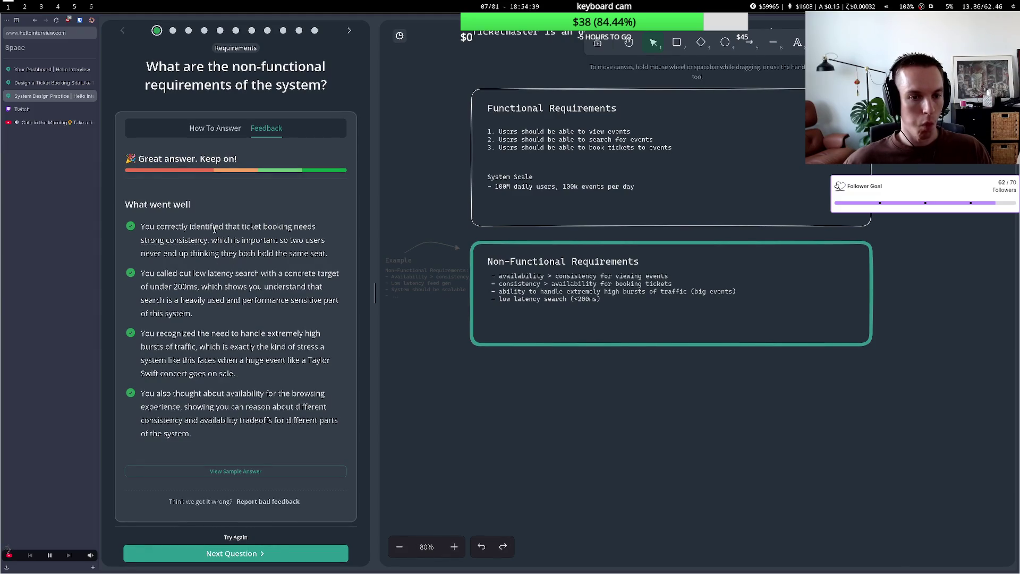
drag(207, 227, 242, 240)
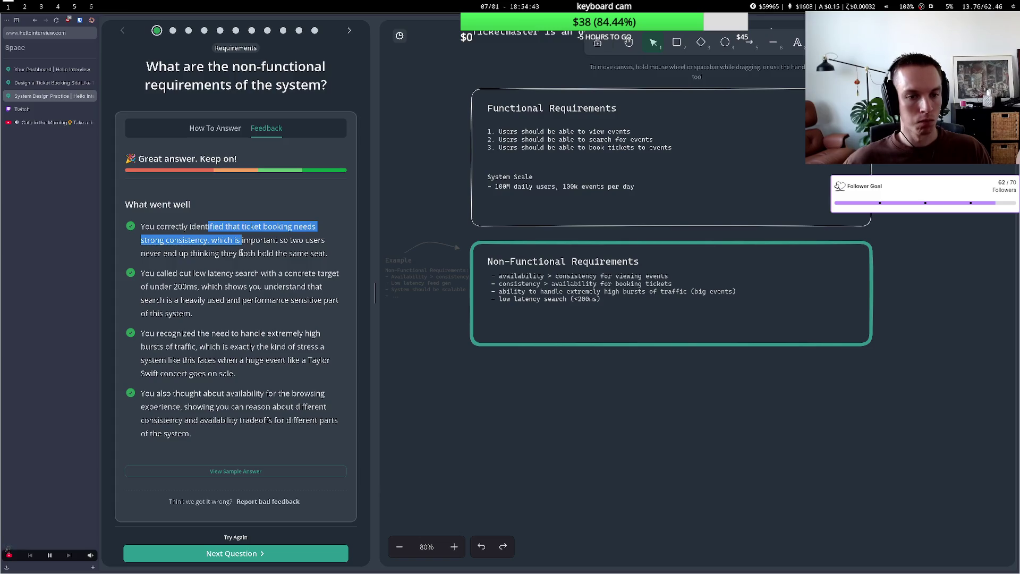
mouse_move(180, 274)
mouse_down()
mouse_move(236, 274)
mouse_move(262, 287)
mouse_move(252, 300)
mouse_move(233, 287)
mouse_move(200, 301)
mouse_move(266, 301)
mouse_up()
click(182, 288)
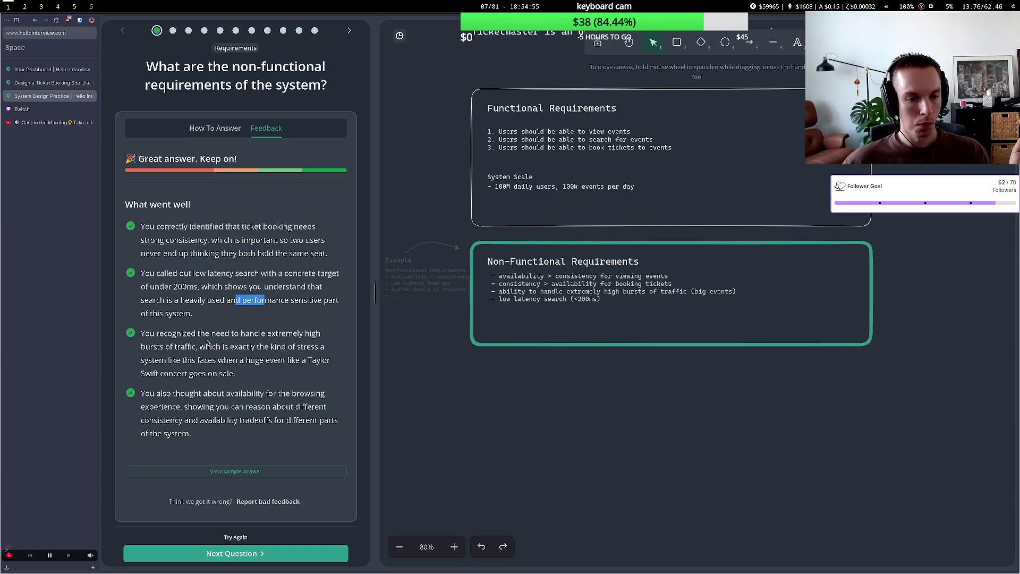
mouse_move(187, 347)
mouse_down()
mouse_move(251, 351)
mouse_move(256, 364)
mouse_up()
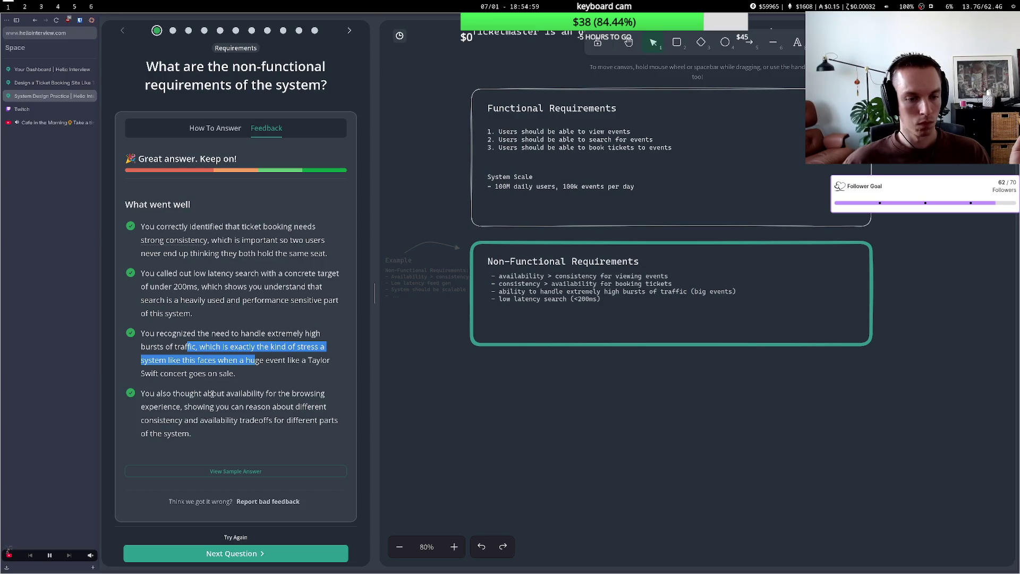
drag(160, 394, 277, 415)
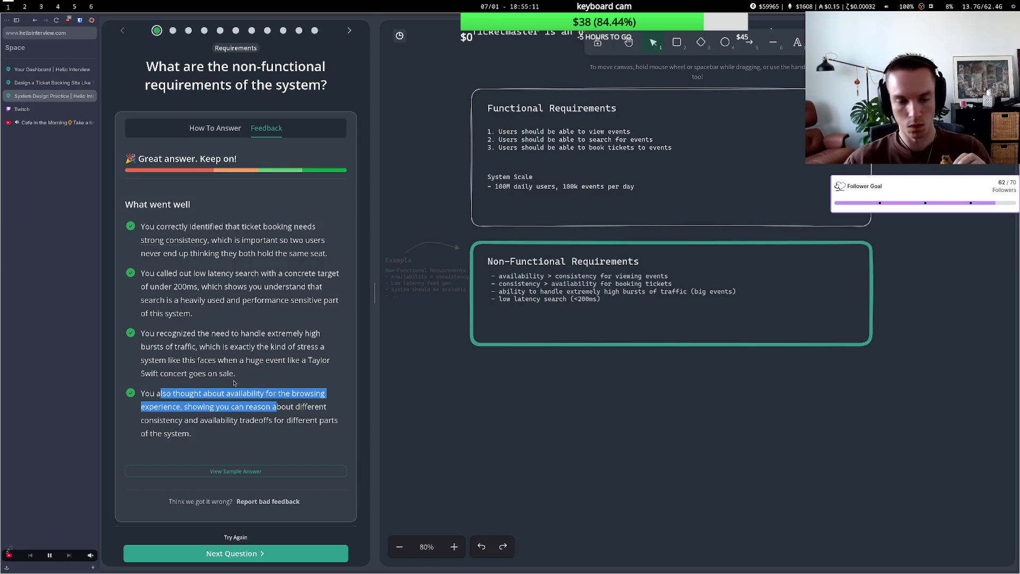
click(235, 553)
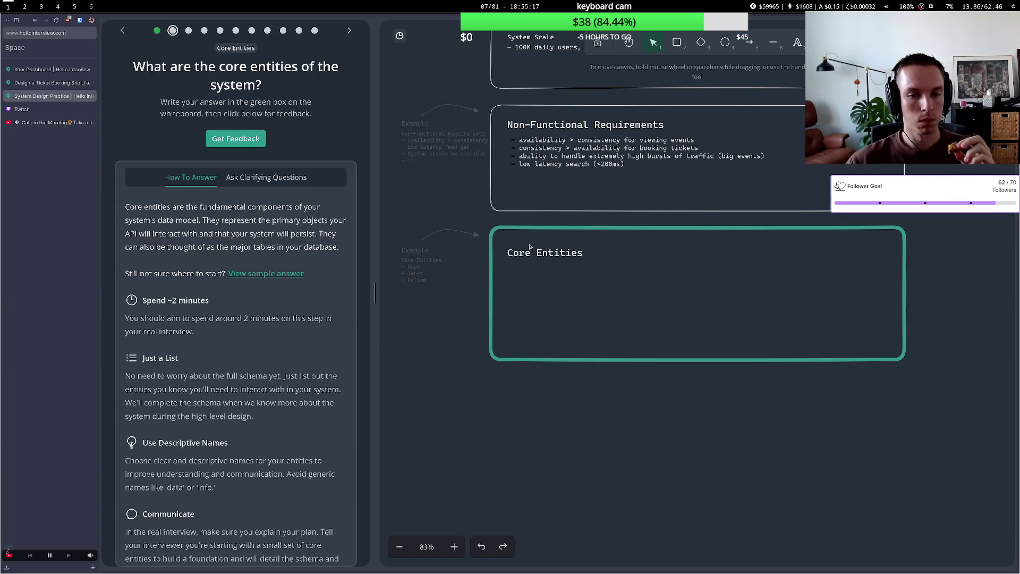
Write '- Event', '- Ticket' and '- User' as separate lines in the Core Entities box.
double_click(522, 270)
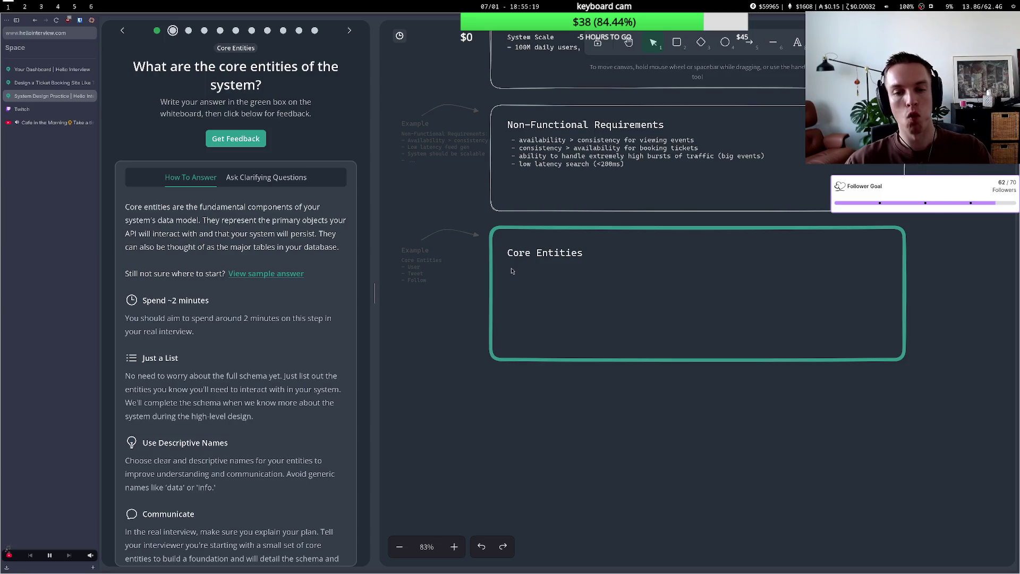
text(- )
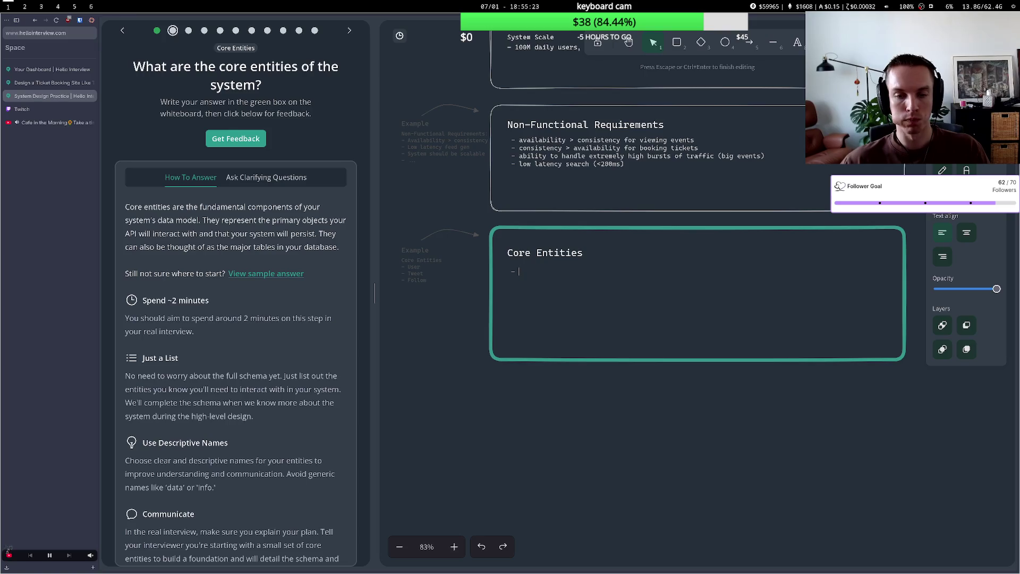
text(Event)
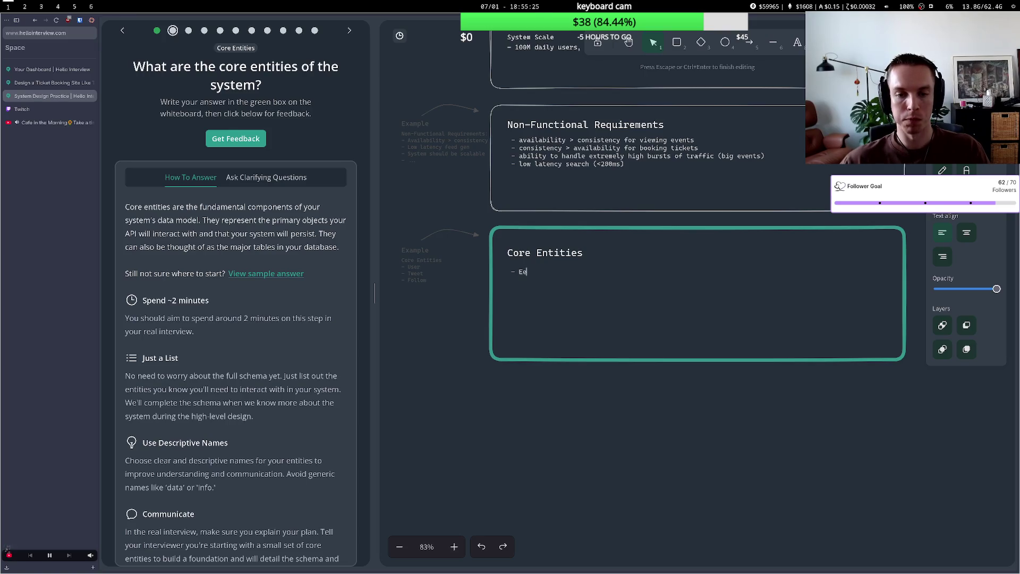
key(Return)
text(-)
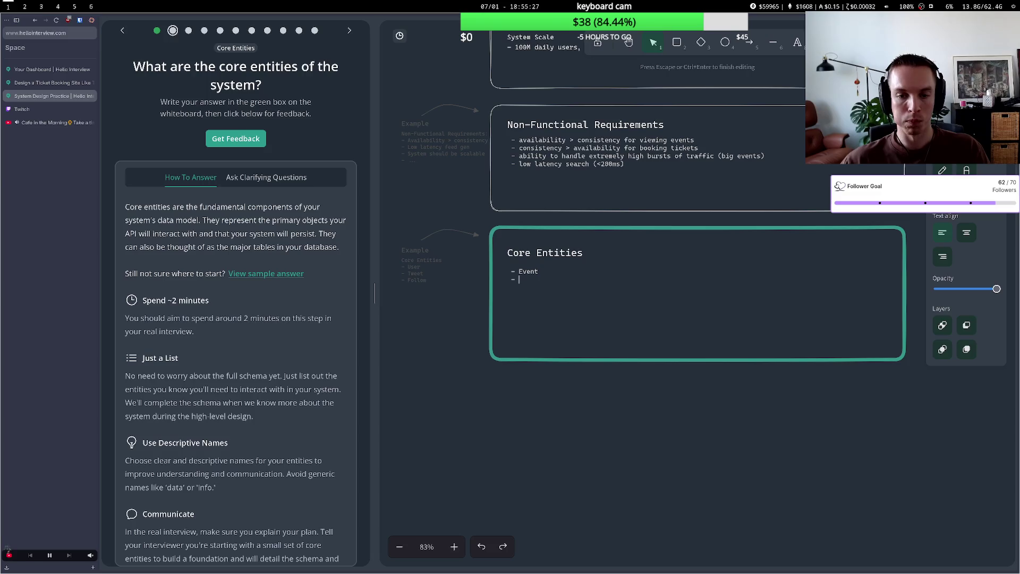
text(Ta)
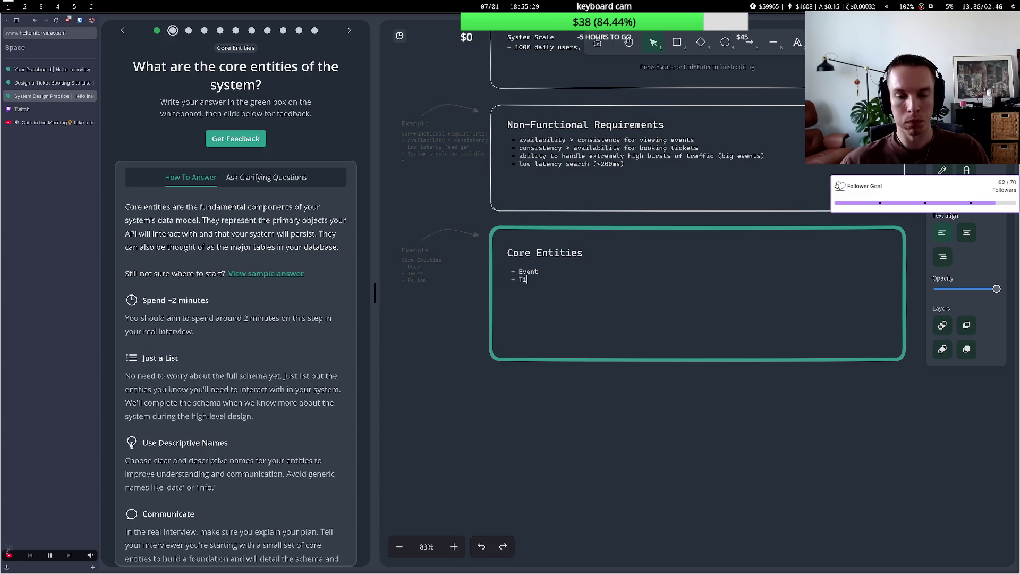
text(cket)
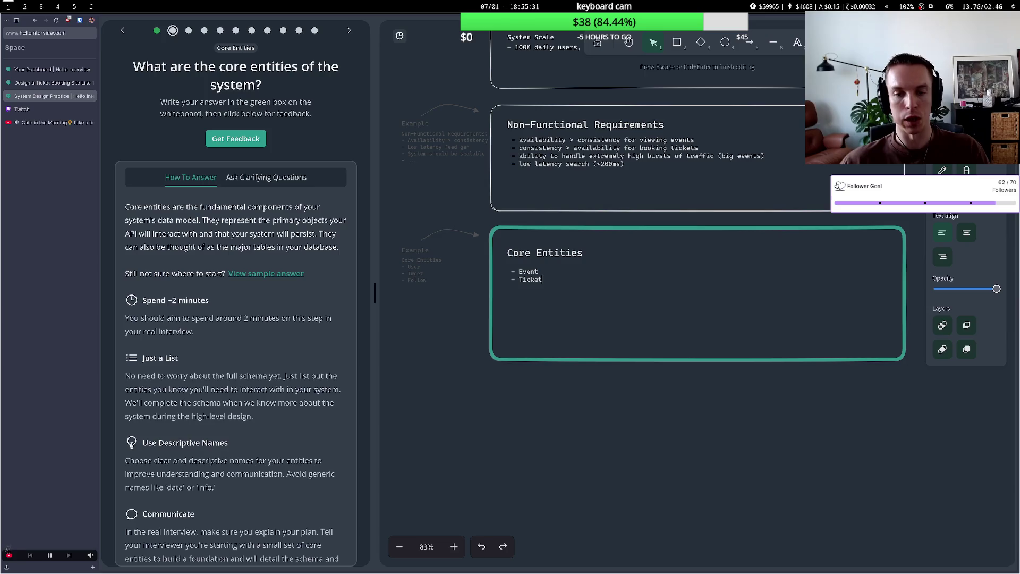
key(Return)
text(- User)
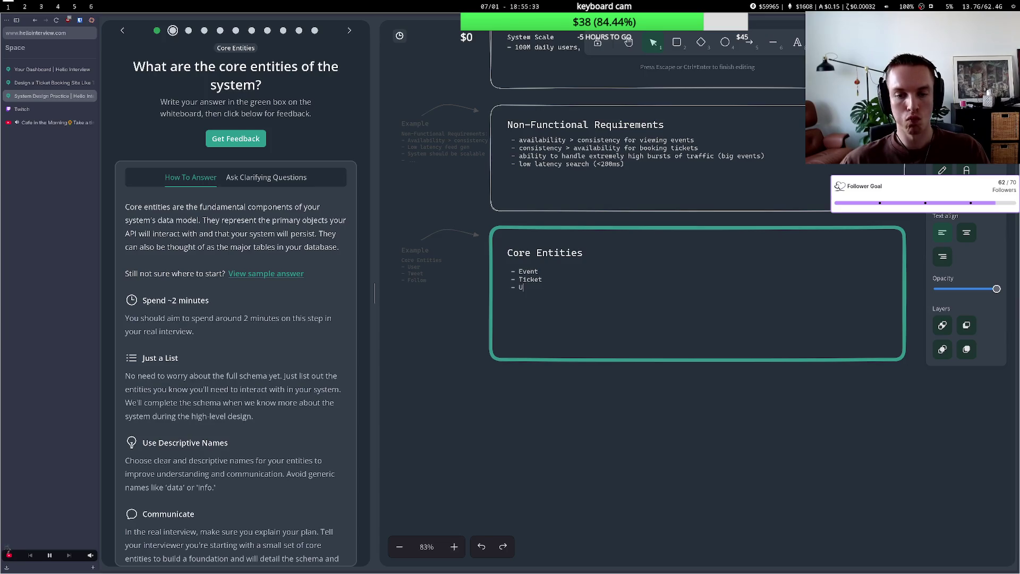
key(Return)
text(-)
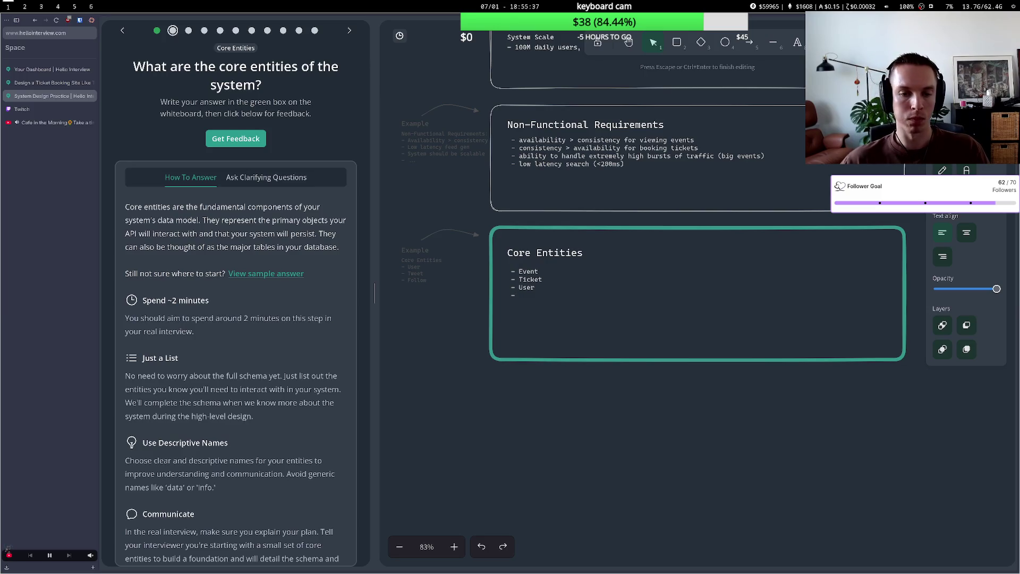
key(BackSpace)
key(BackSpace)
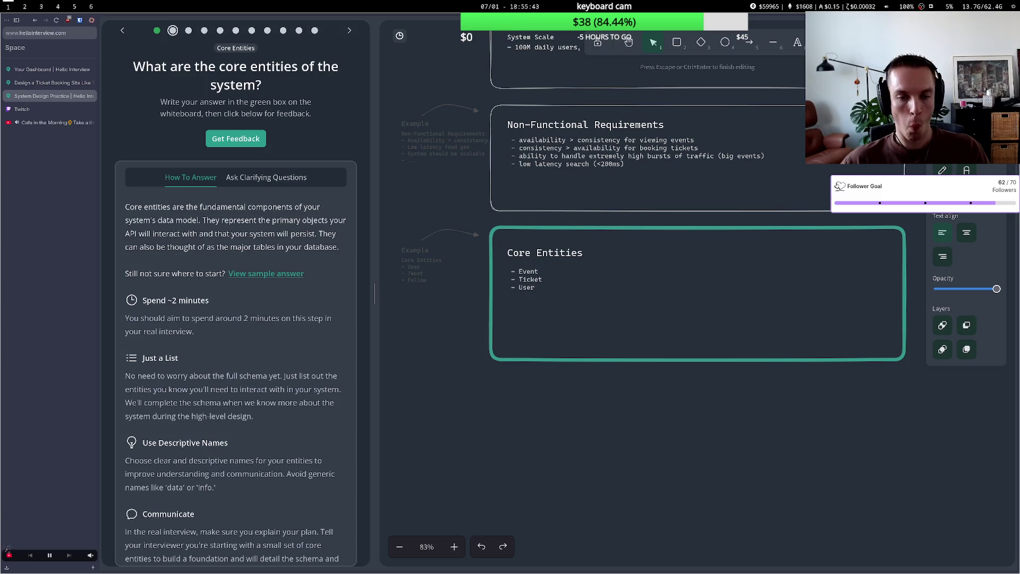
click(515, 392)
scroll(548, 364, up, 3)
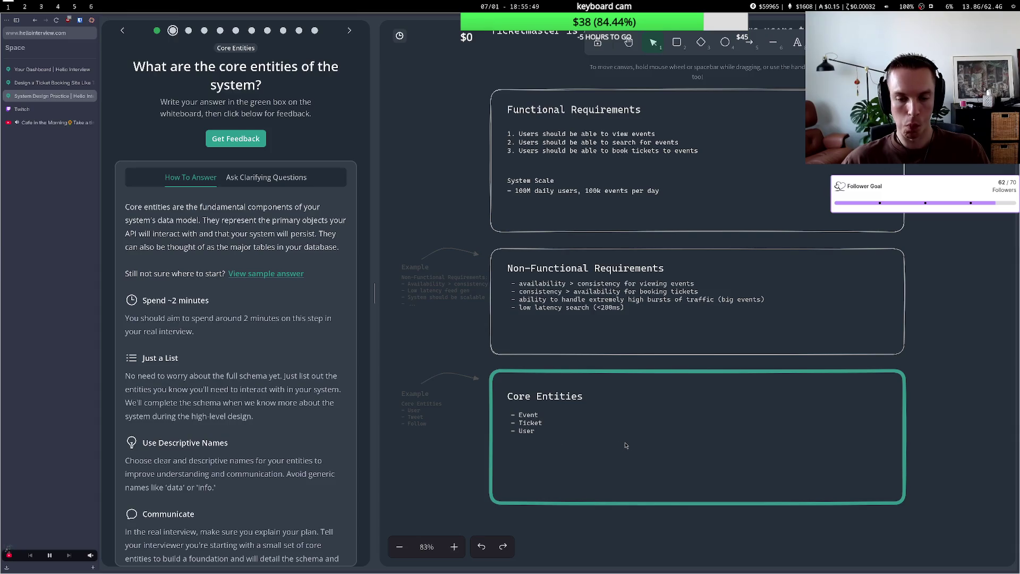
Leave the Event, Ticket, User list unchanged and submit the core entities for feedback.
double_click(539, 434)
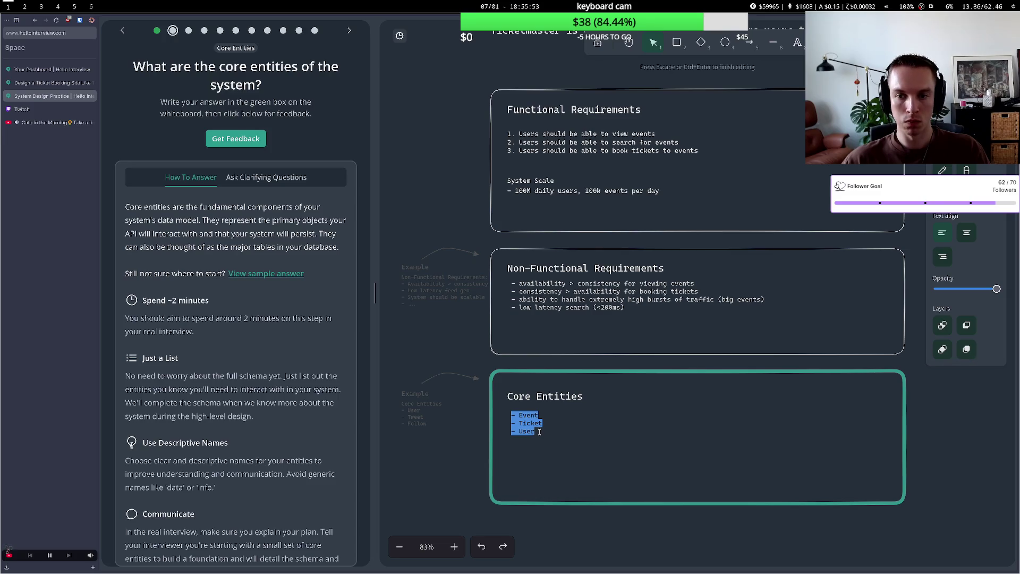
click(539, 432)
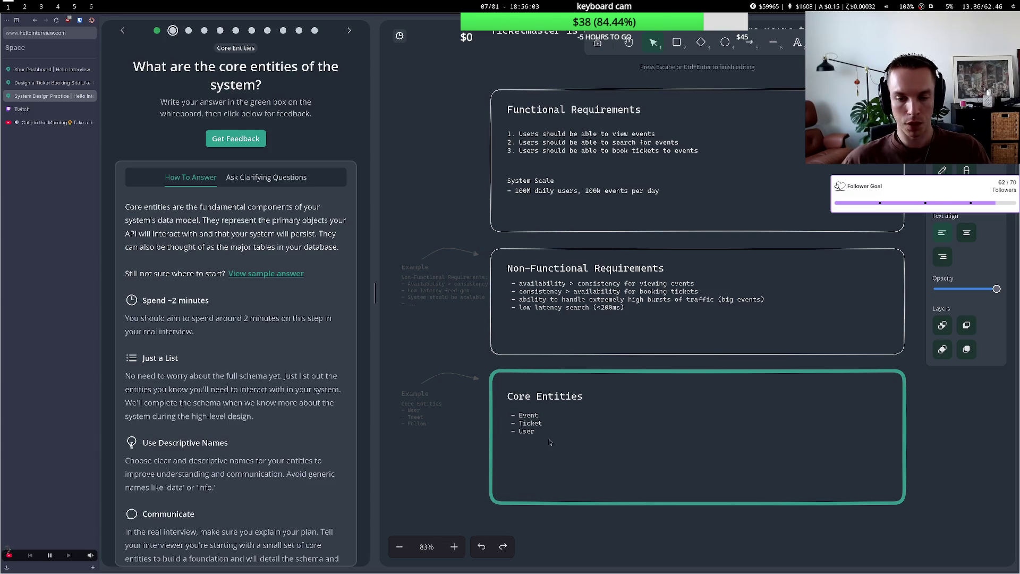
click(549, 445)
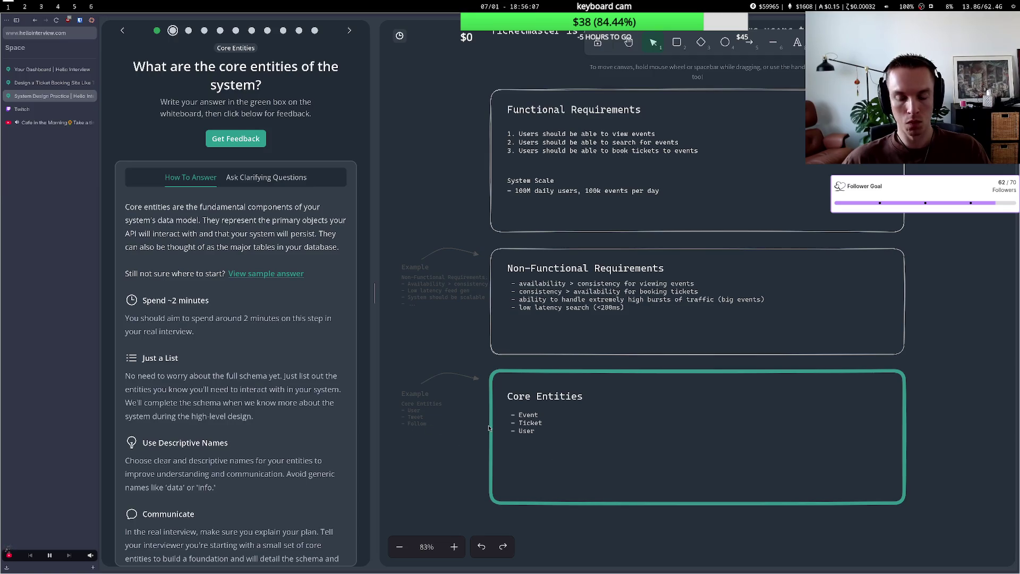
scroll(489, 429, down, 2)
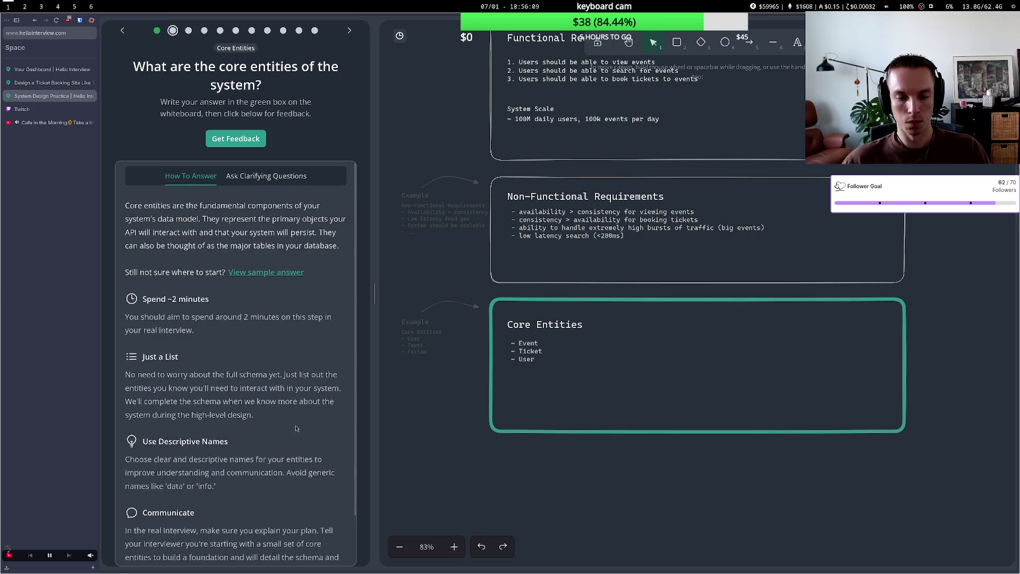
scroll(264, 505, down, 1)
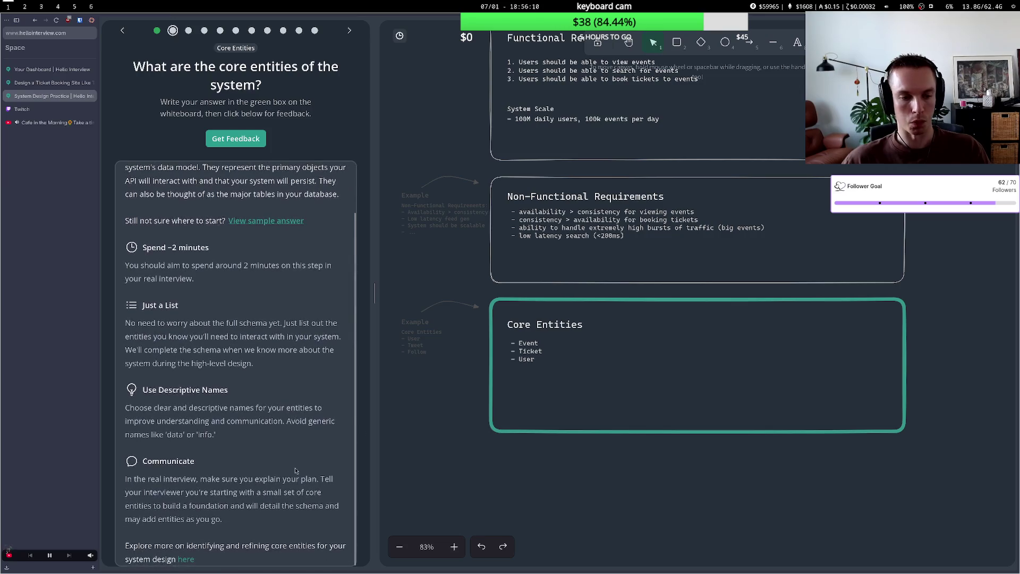
click(242, 143)
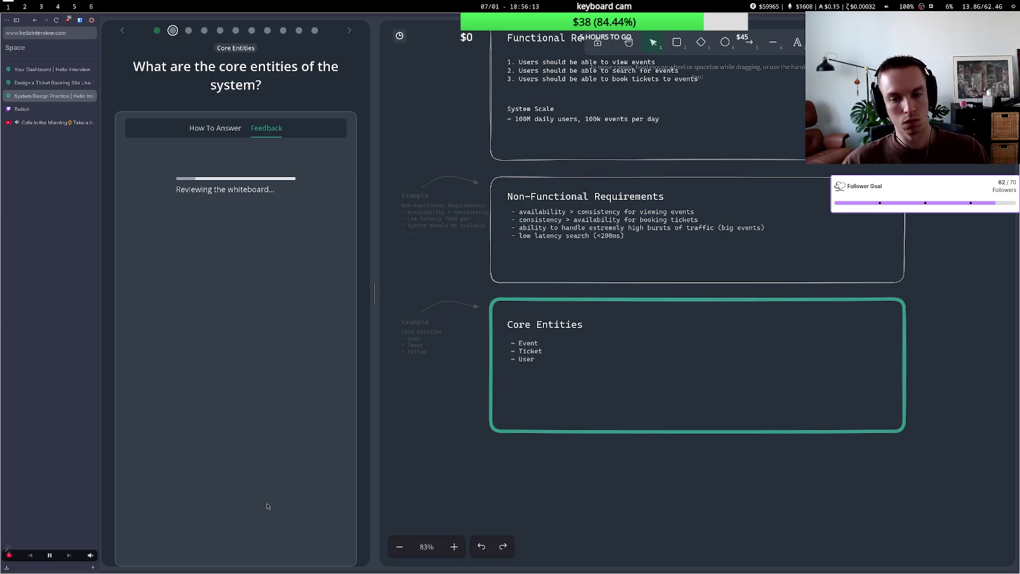
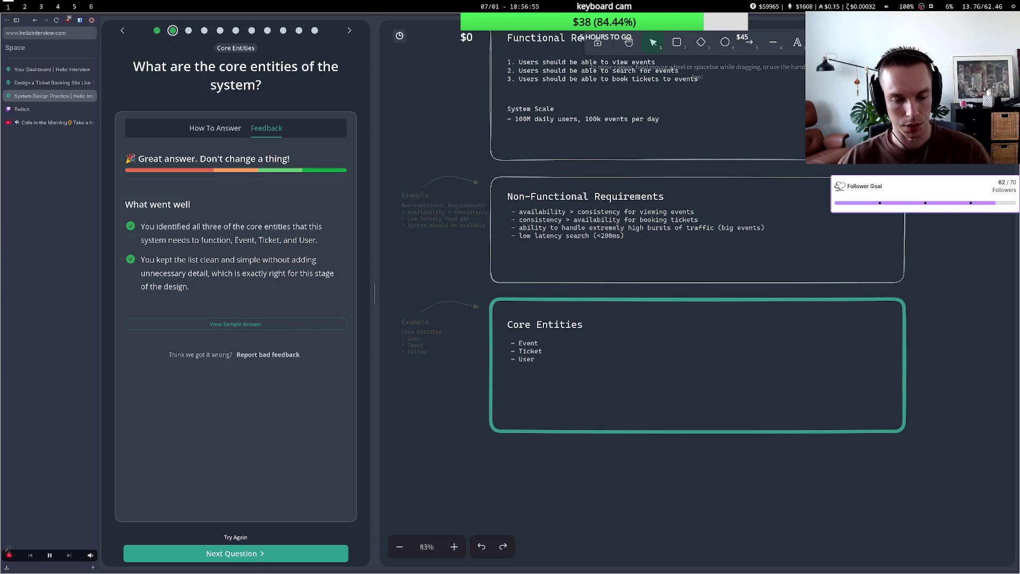
Advance from the Core Entities feedback to the question on the system's REST API routes.
click(257, 560)
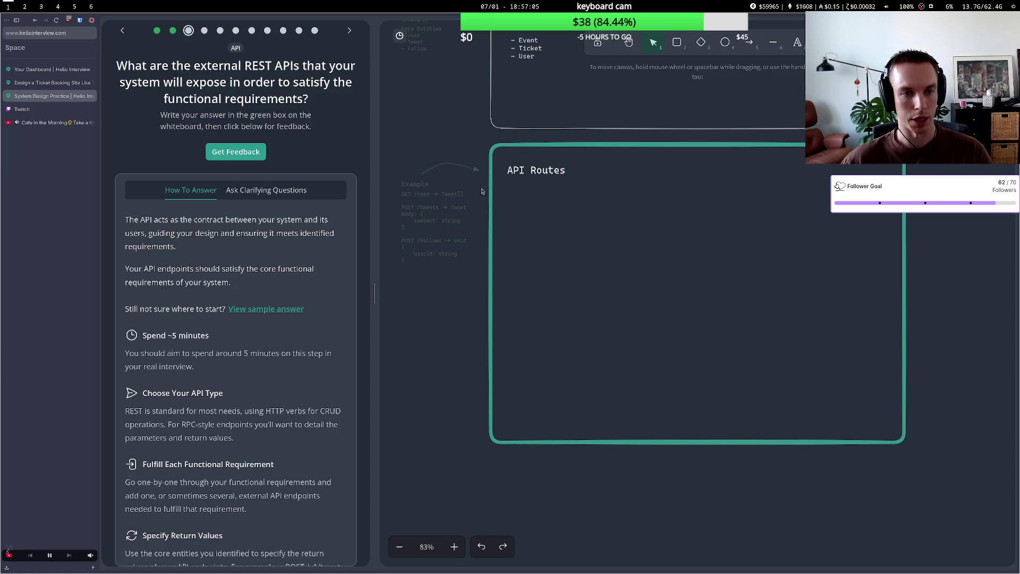
Zoom the whiteboard out to 53% and pan down to show the requirements and core entities boxes.
double_click(512, 192)
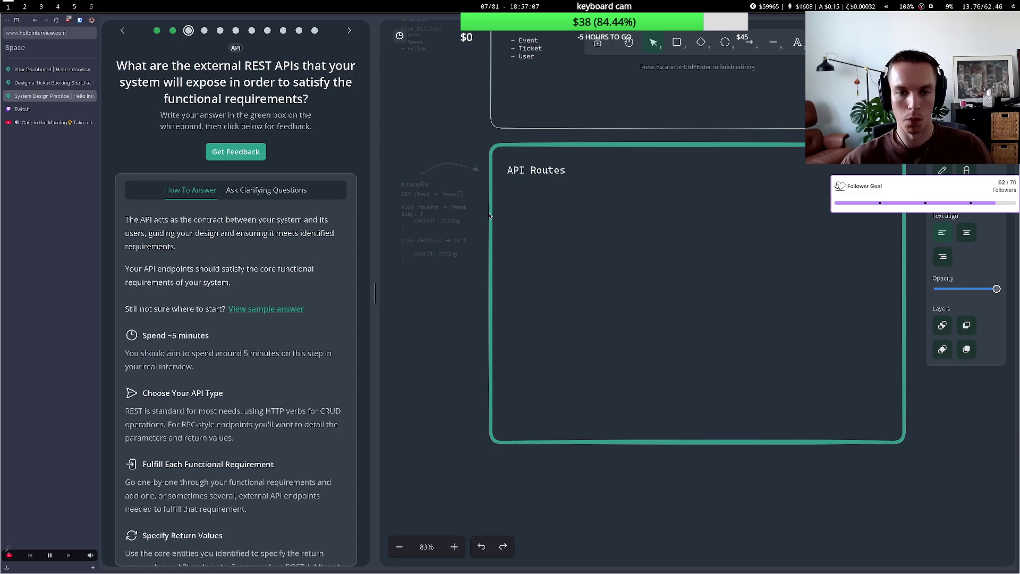
key(Escape)
scroll(470, 181, down, 1)
scroll(470, 180, down, 3)
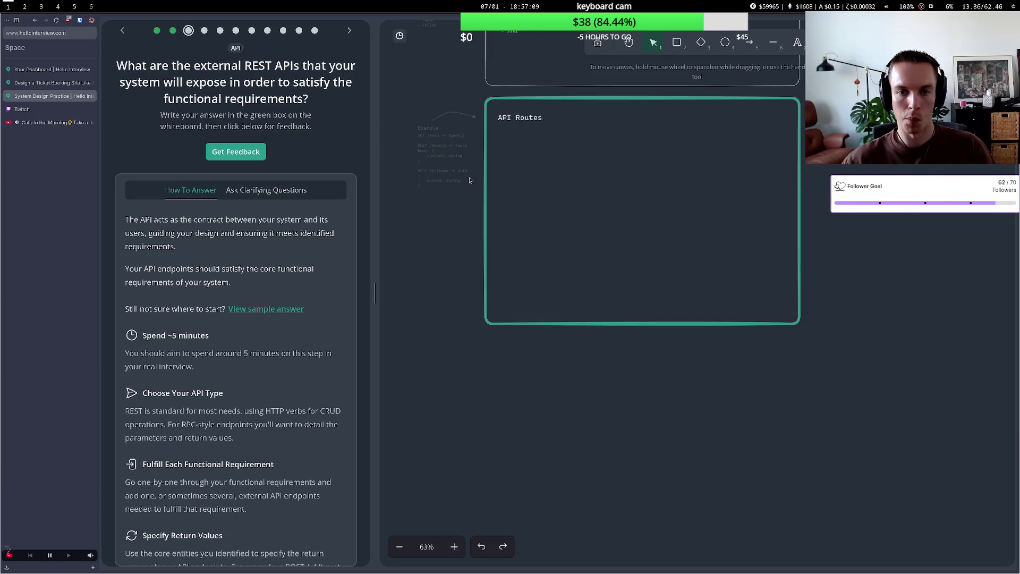
click(629, 42)
mouse_move(484, 90)
mouse_down()
mouse_move(480, 332)
mouse_move(485, 321)
mouse_move(469, 310)
mouse_move(451, 334)
mouse_move(446, 289)
mouse_up()
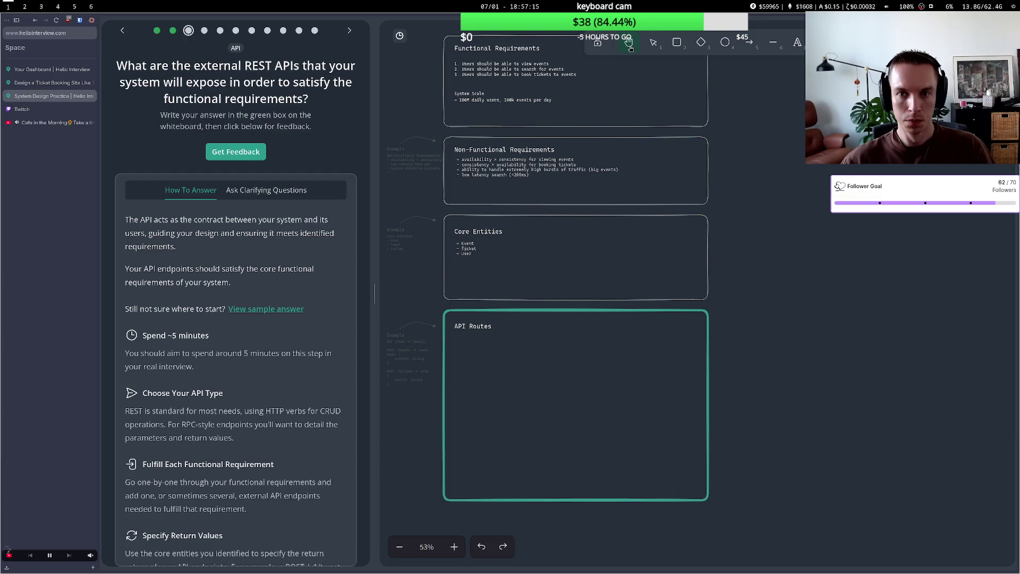
Write the GET /events (paginated) and GET /event/:id routes as bullets in the API Routes box.
key(1)
double_click(462, 344)
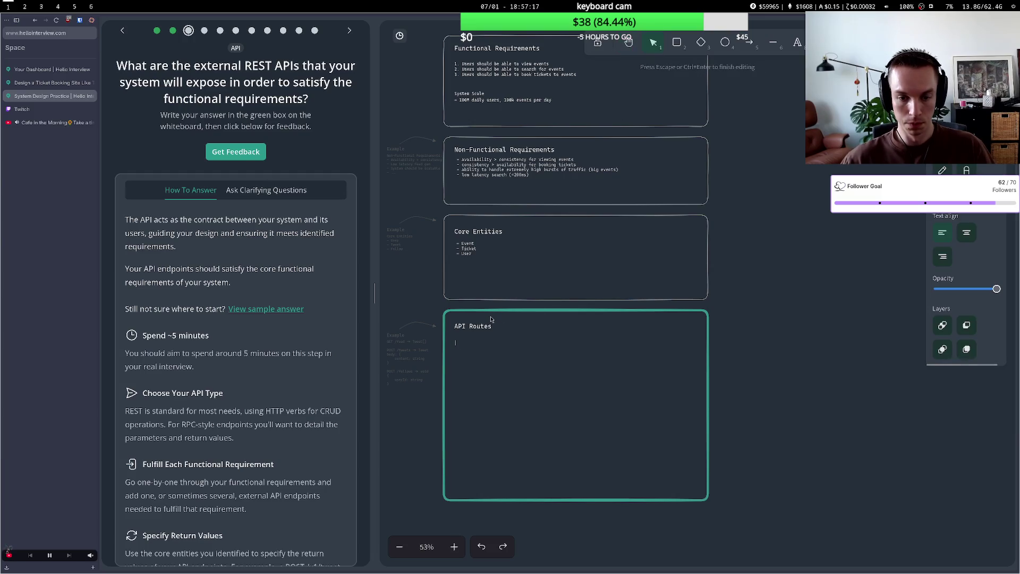
text(- )
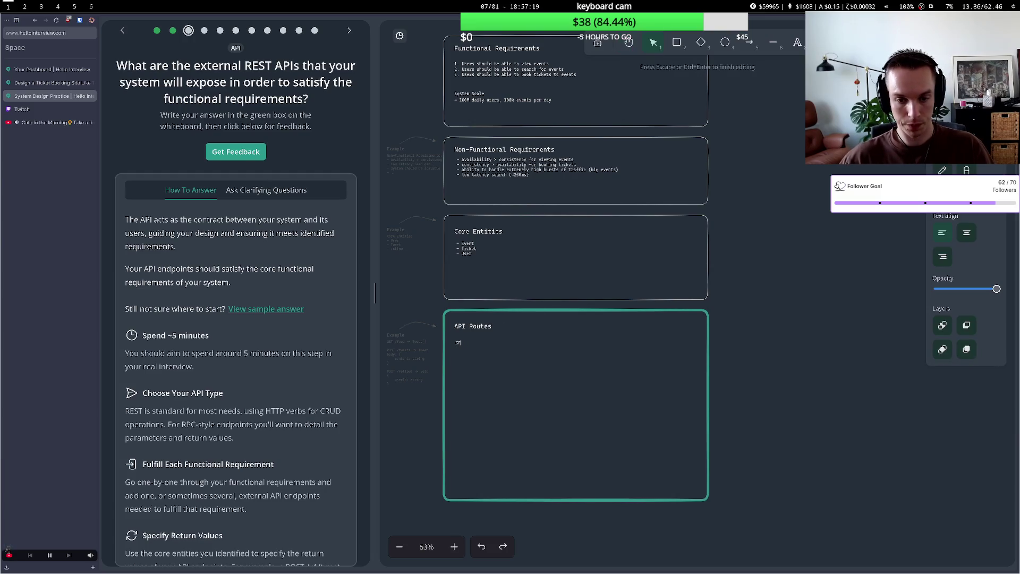
text(GET /)
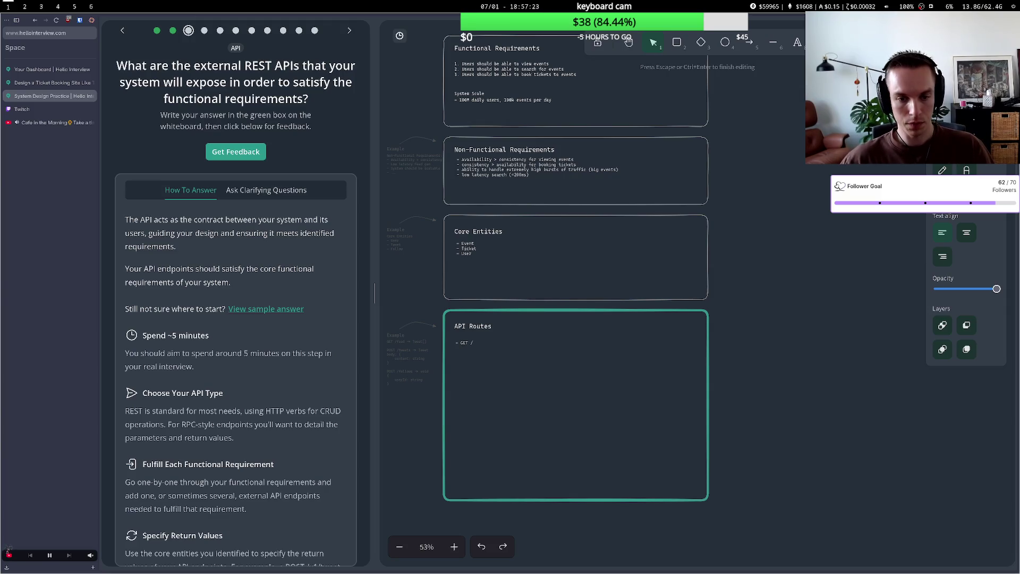
text(events ()
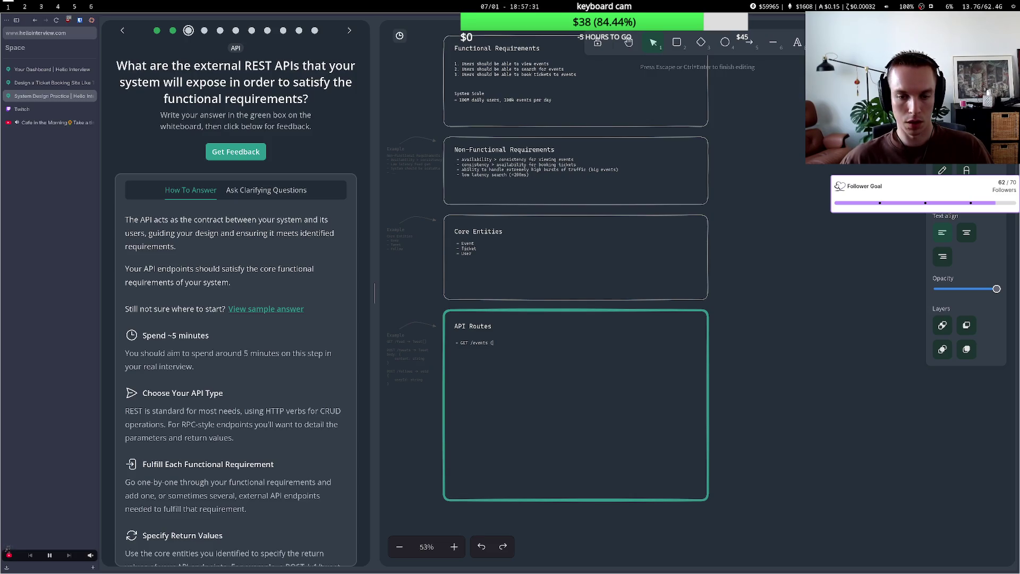
text(paginated) )
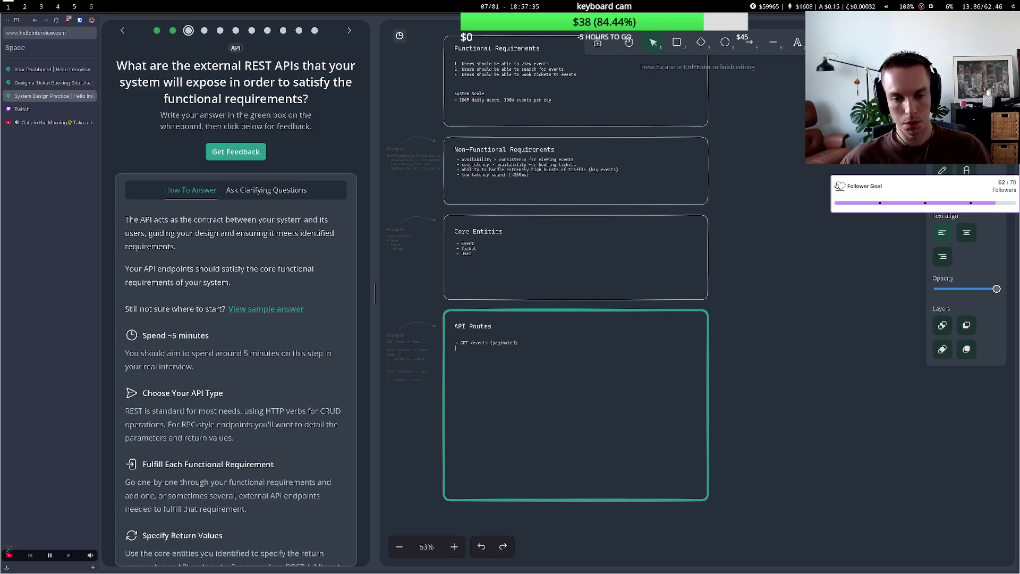
text(- )
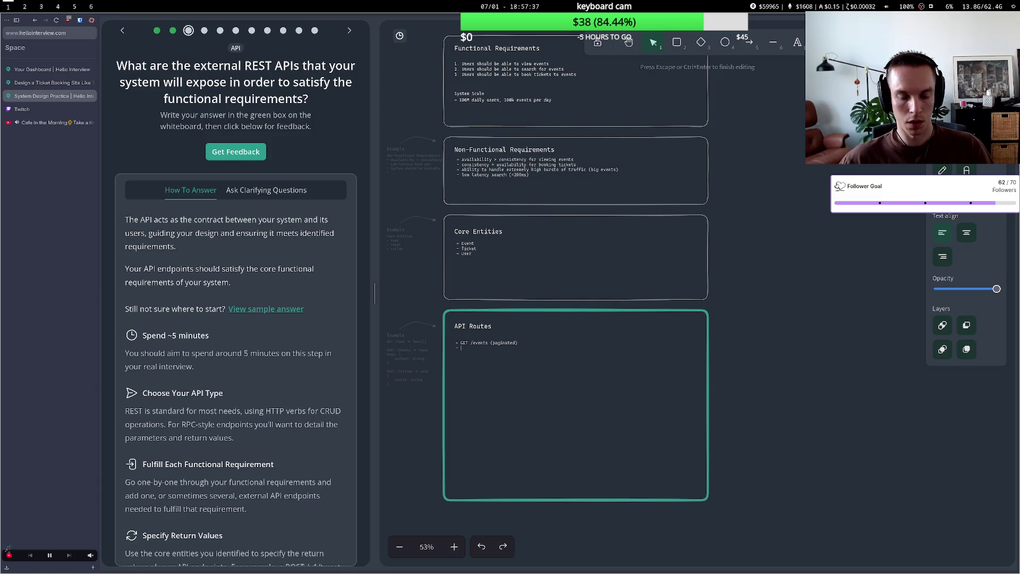
text(GET)
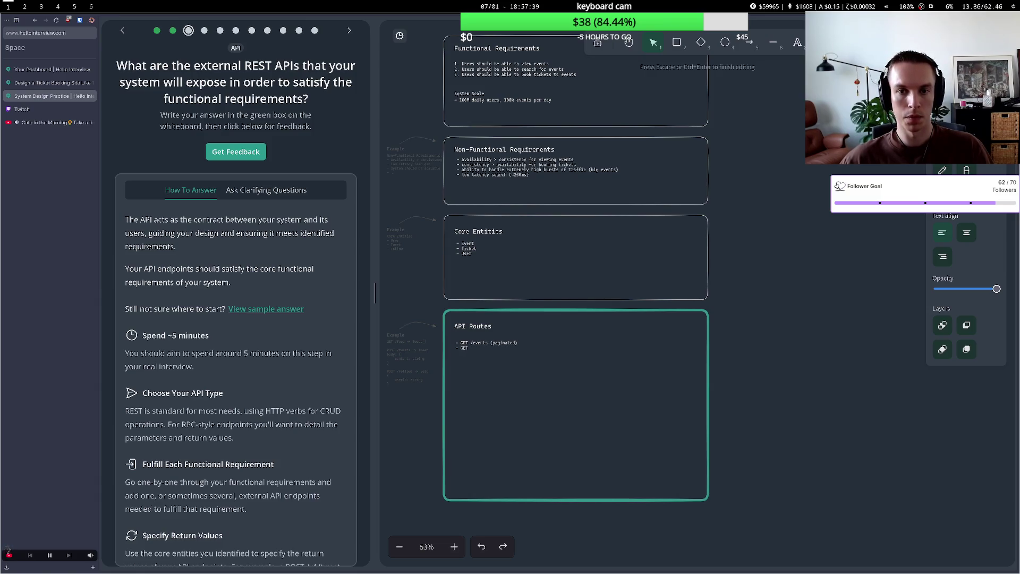
text( /event)
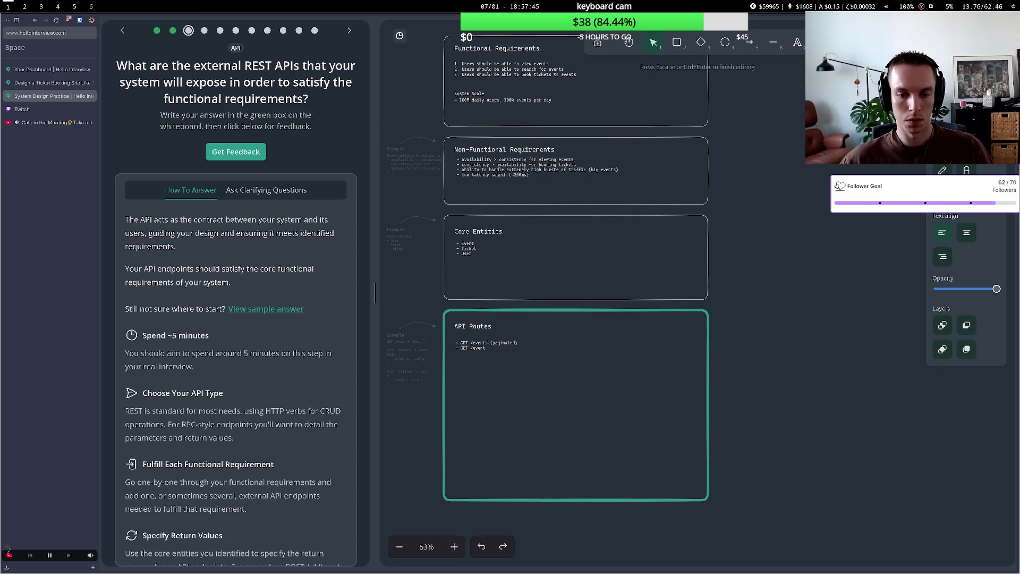
click(518, 343)
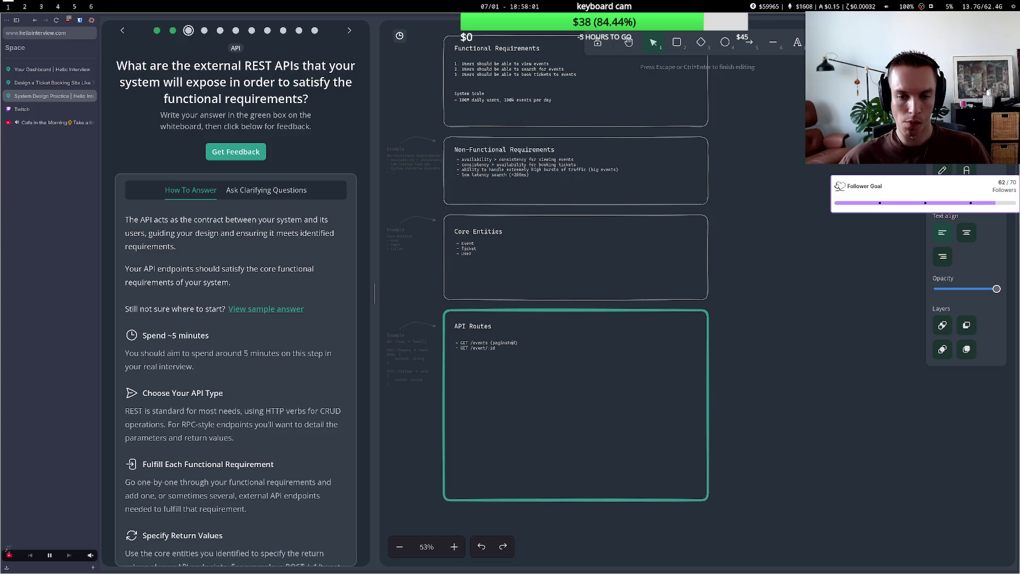
key(BackSpace)
key(BackSpace)
key(BackSpace)
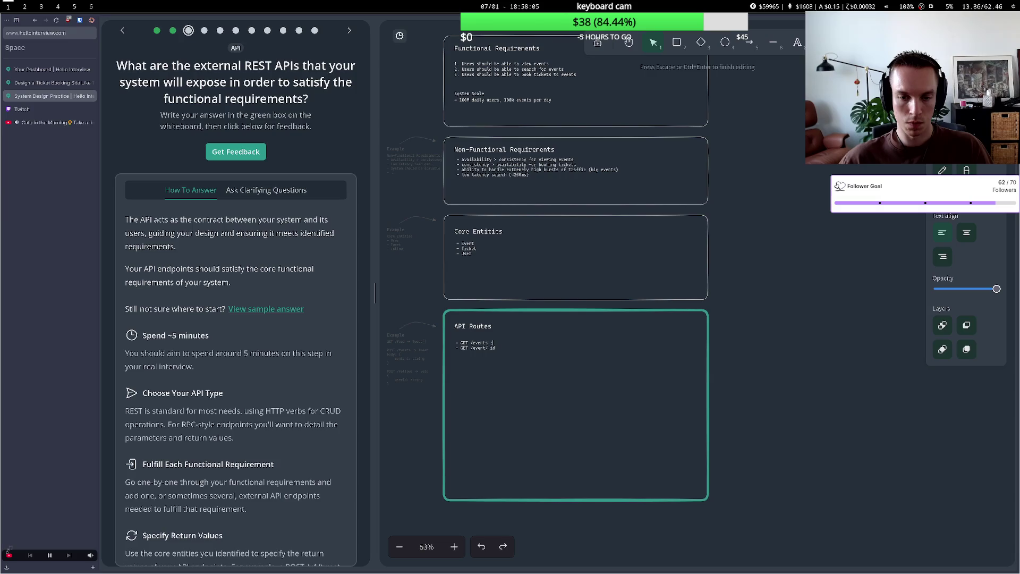
key(BackSpace)
text(-> Ev)
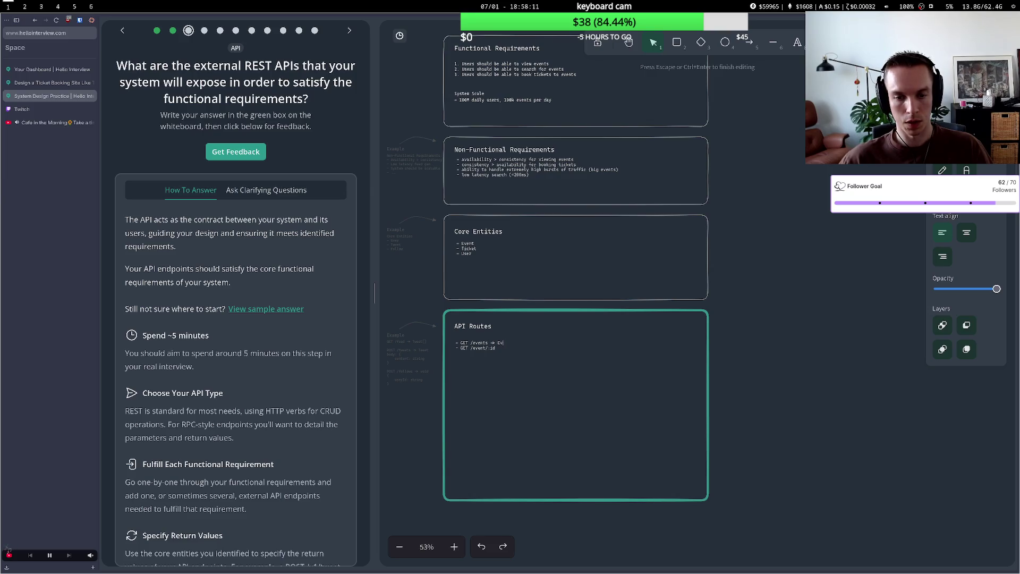
text(ents -> )
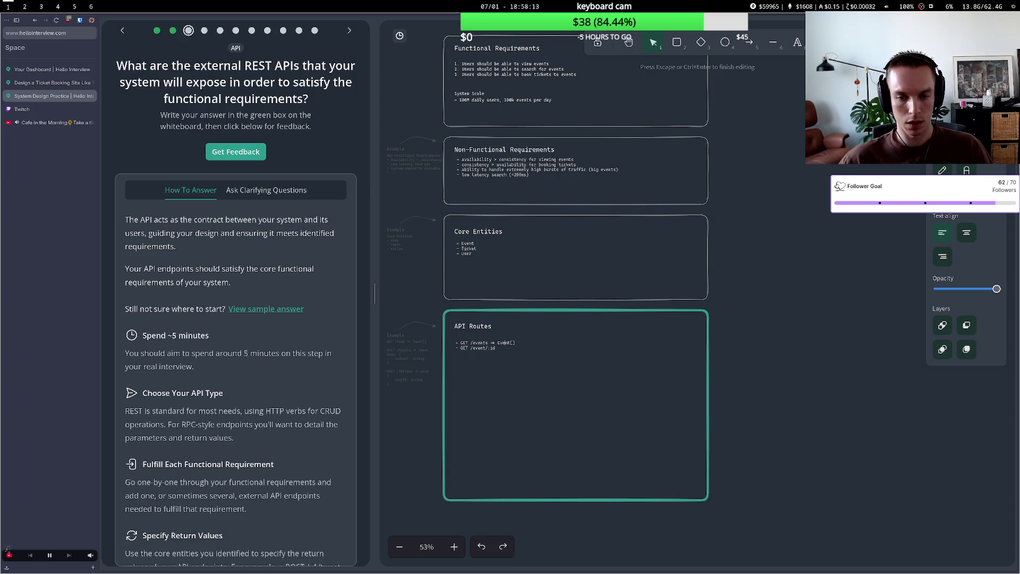
text(Paginated)
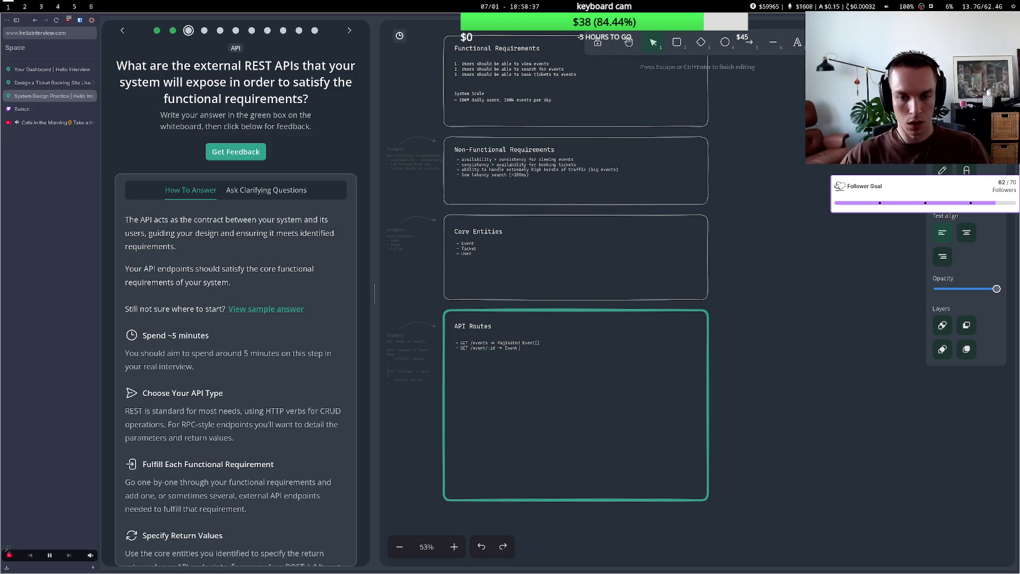
Complete the return types, fixing typos so GET /event/:id returns Event with Ticket[].
text(with a)
key(BackSpace)
text(ticket)
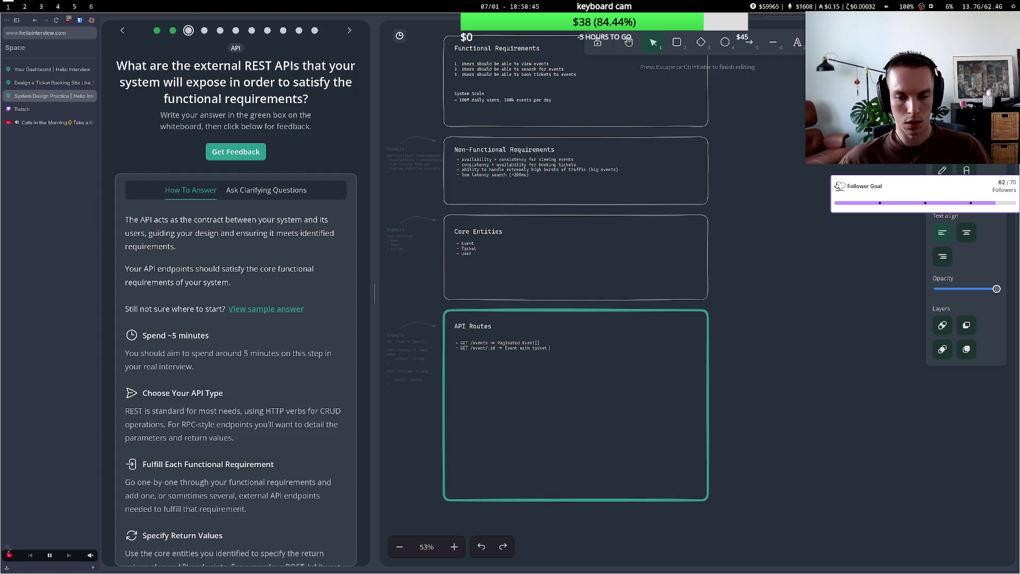
key(BackSpace)
key(BackSpace)
key(BackSpace)
text(ket)
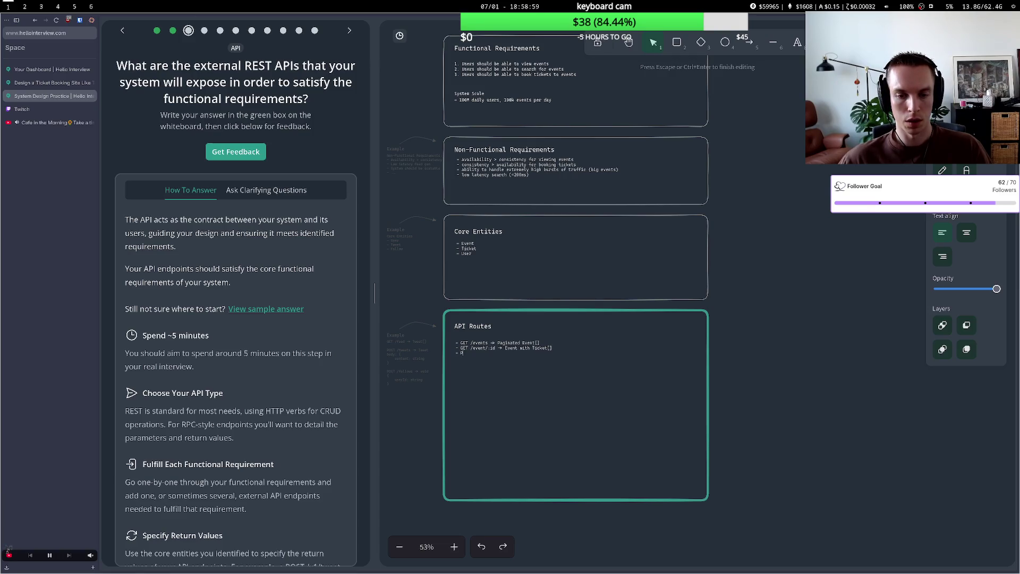
Write POST /event/:id with body 'tickets to book', returning Event with booked tickets (order summary).
text(OST)
text(ST)
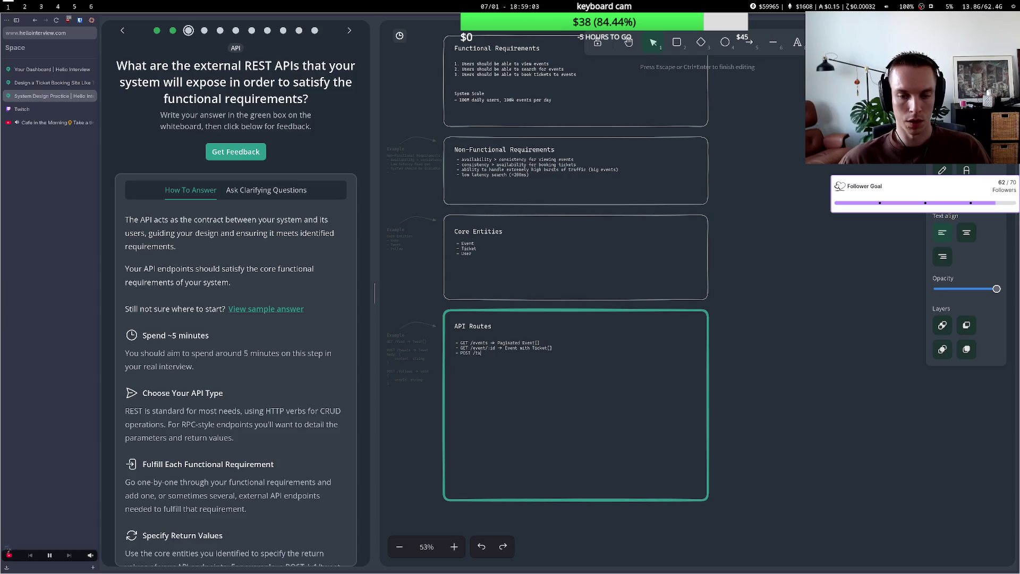
key(BackSpace)
key(BackSpace)
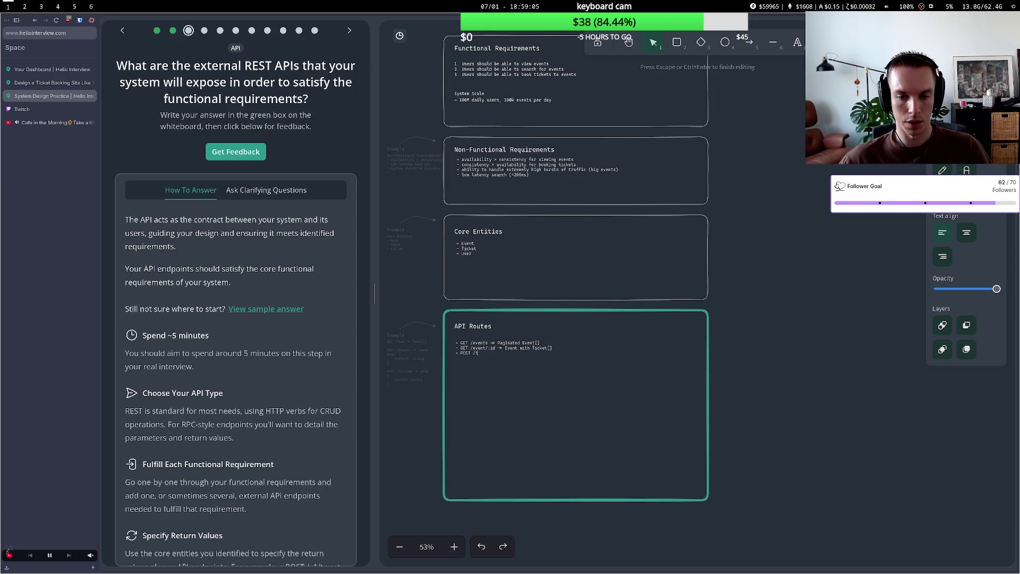
text(icket)
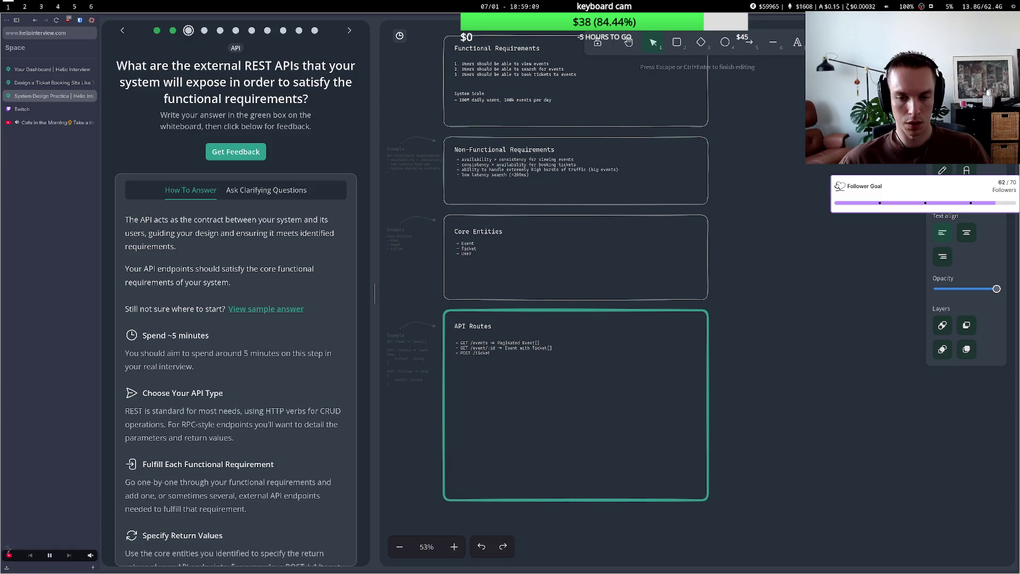
key(BackSpace)
key(BackSpace)
key(BackSpace)
key(BackSpace)
key(BackSpace)
key(BackSpace)
text(event/:i)
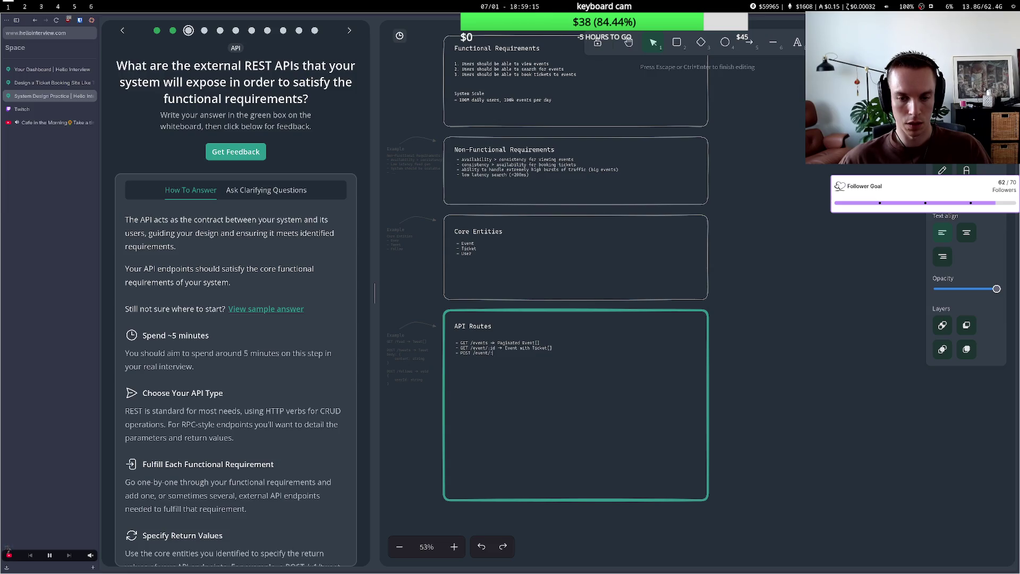
text(d {)
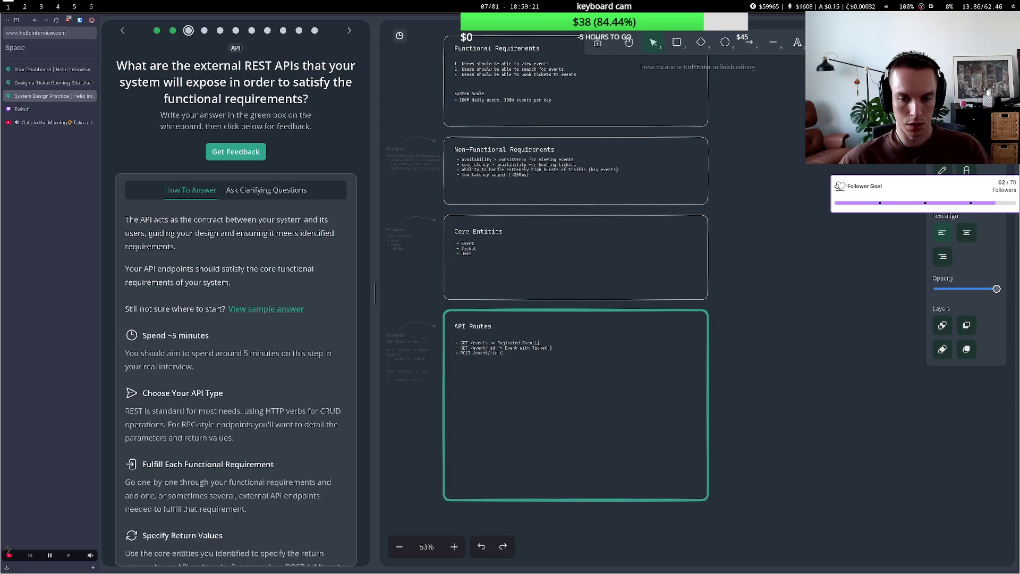
text(body:)
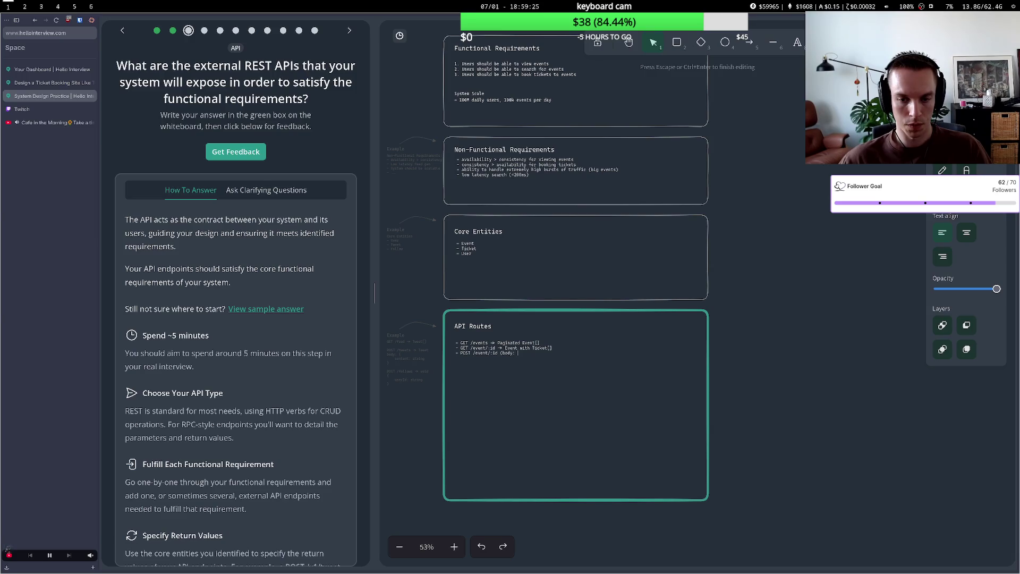
text(tick)
text(cket)
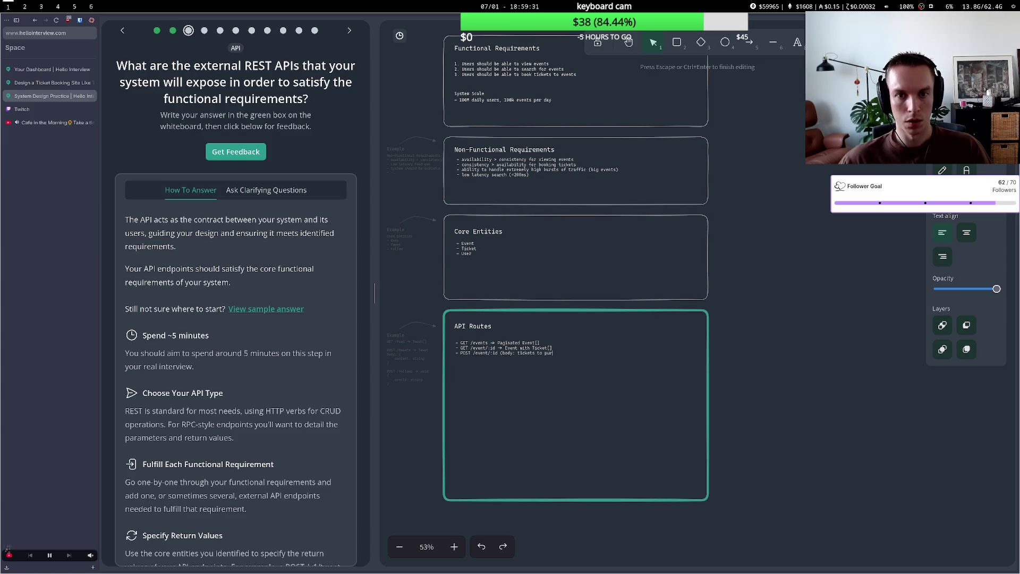
text(ook) → 0)
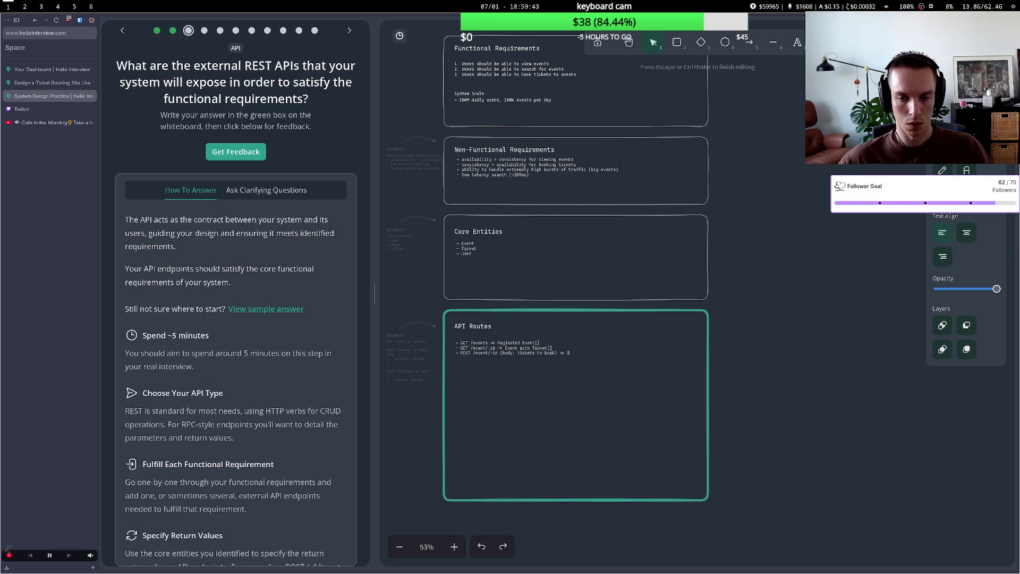
key(BackSpace)
key(BackSpace)
text(h booked tickets (order summary)
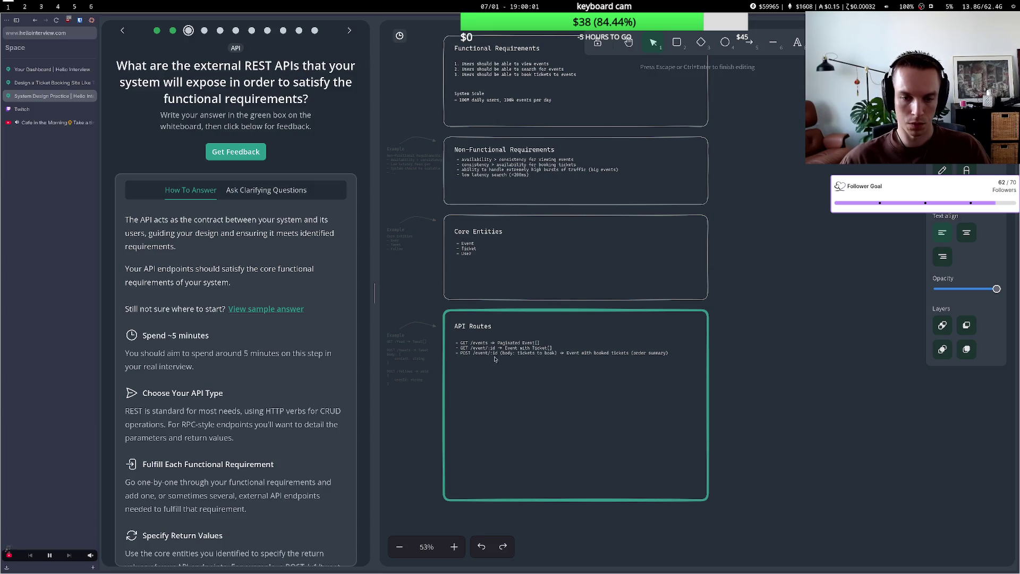
Request feedback on the routes, which flags a missing GET /events?query=&location=&date= search endpoint.
click(502, 385)
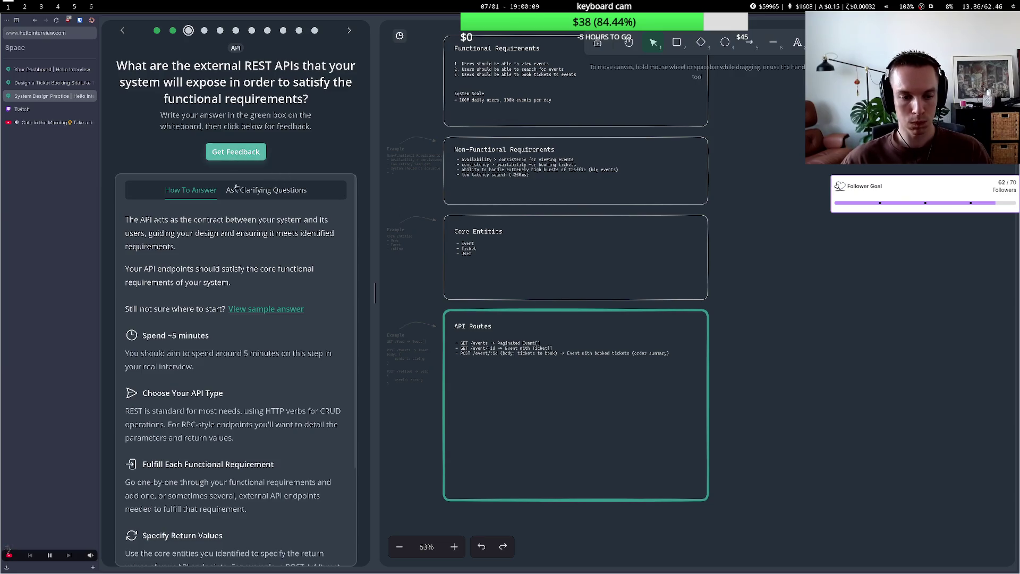
scroll(258, 266, down, 3)
scroll(258, 265, up, 3)
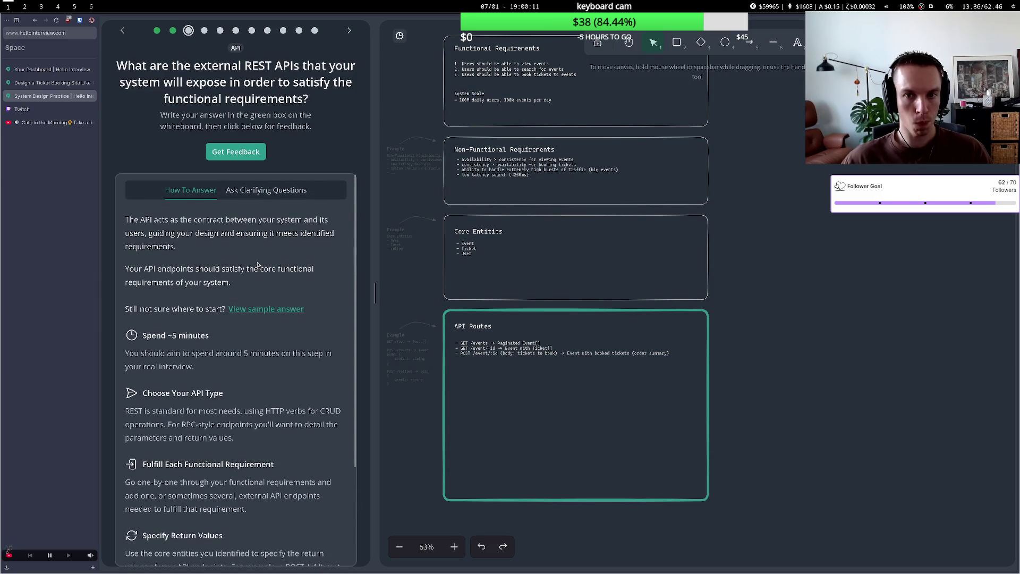
click(231, 152)
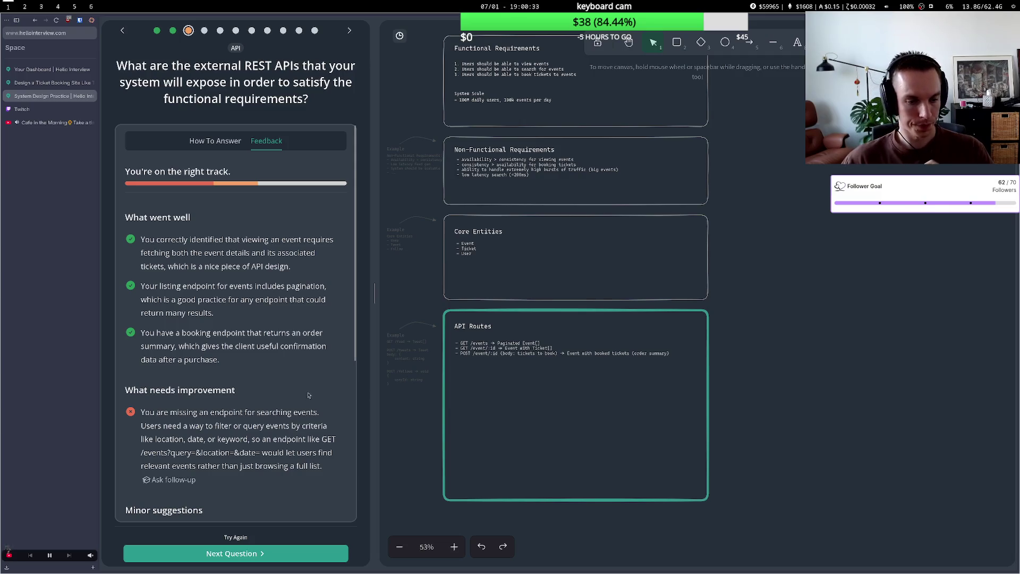
click(502, 348)
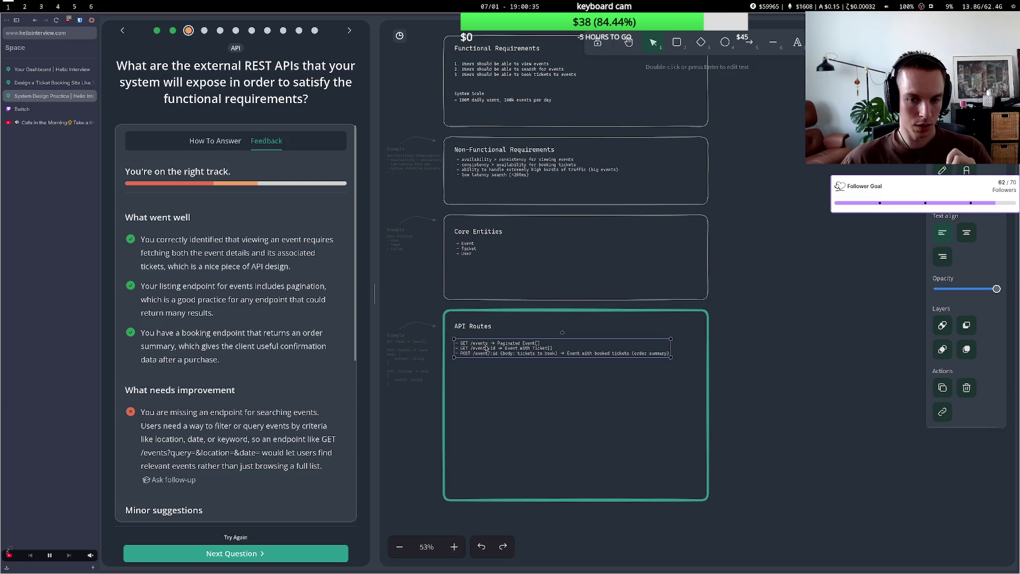
Append ?query=&location=&date= search parameters to the GET /events route.
double_click(495, 344)
click(487, 342)
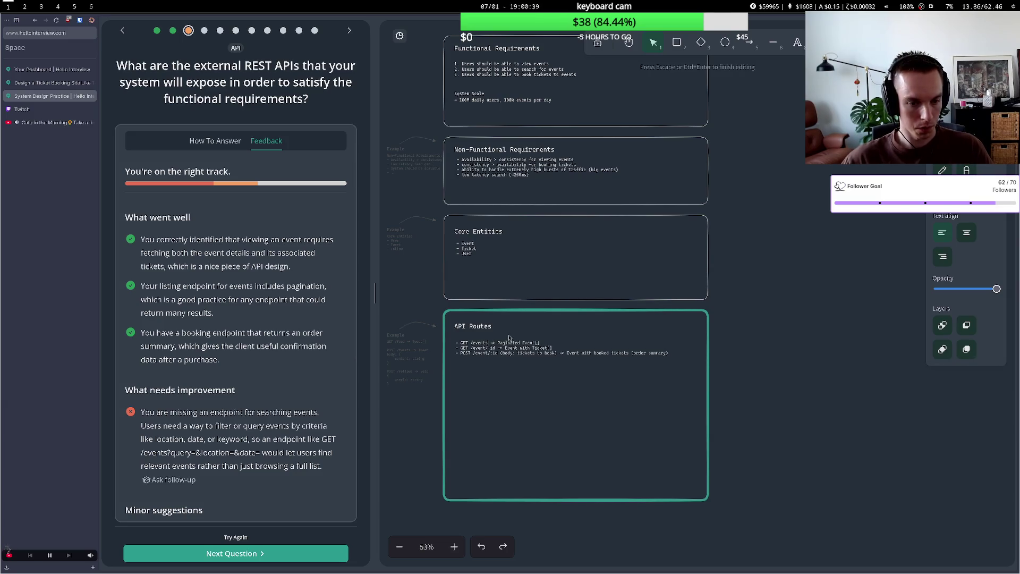
text(?)
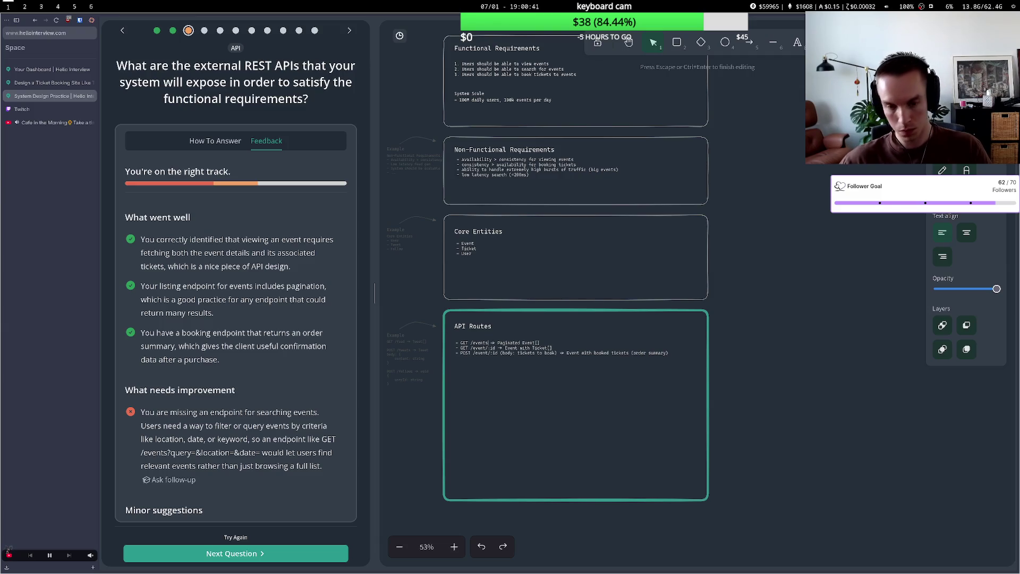
text(query=...)
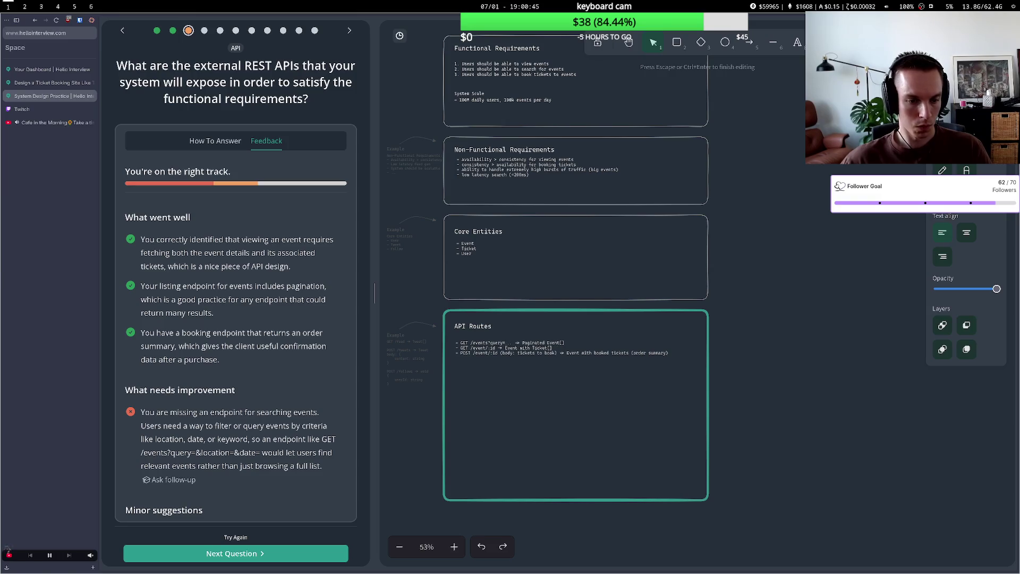
key(BackSpace)
key(BackSpace)
key(BackSpace)
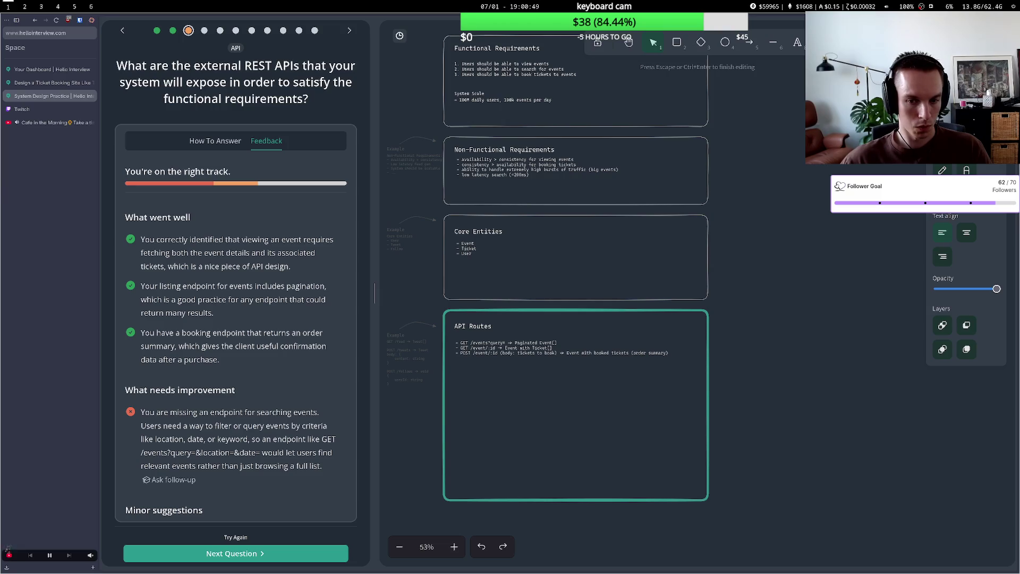
text(&loc)
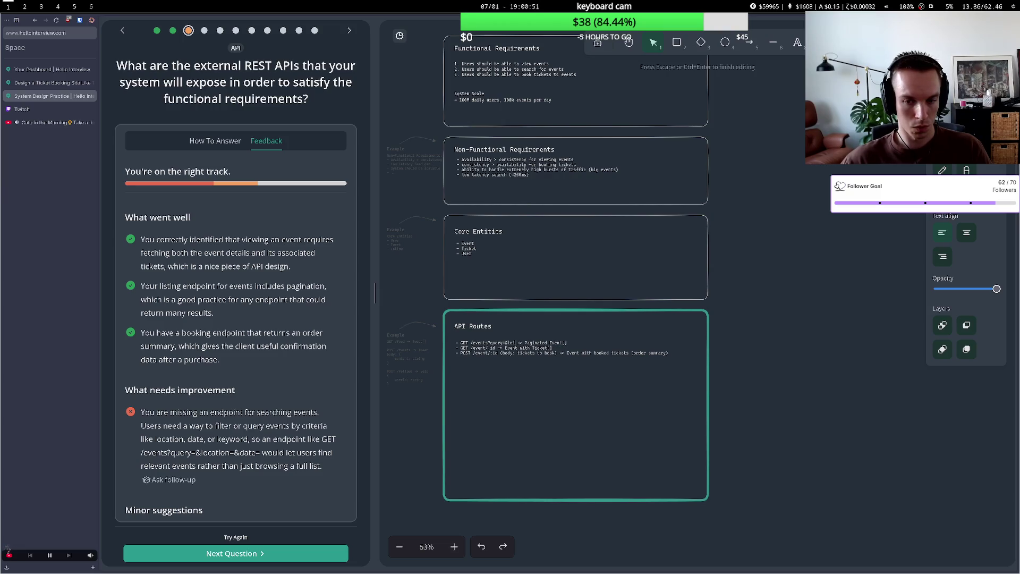
text(ation=)
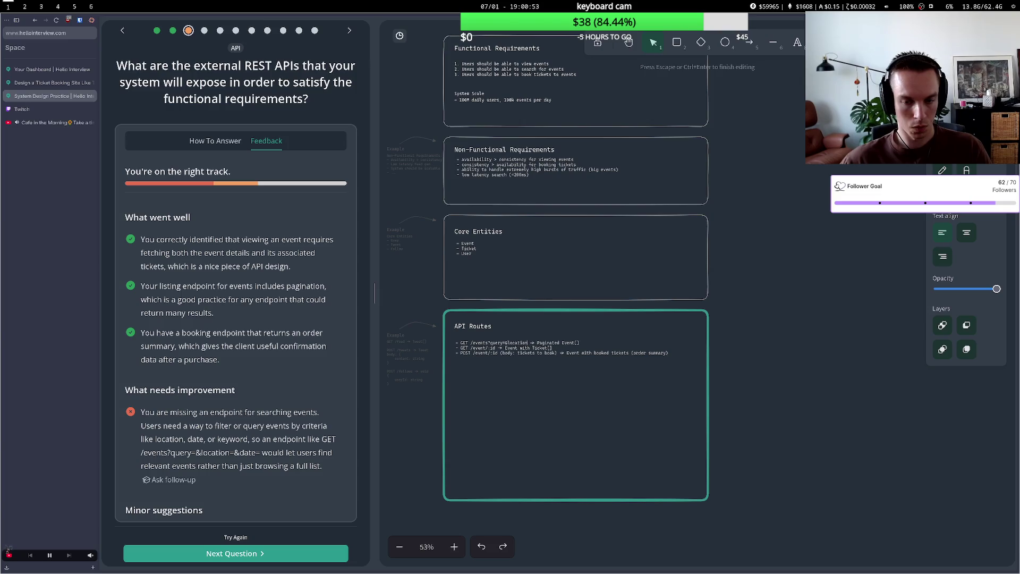
text(&)
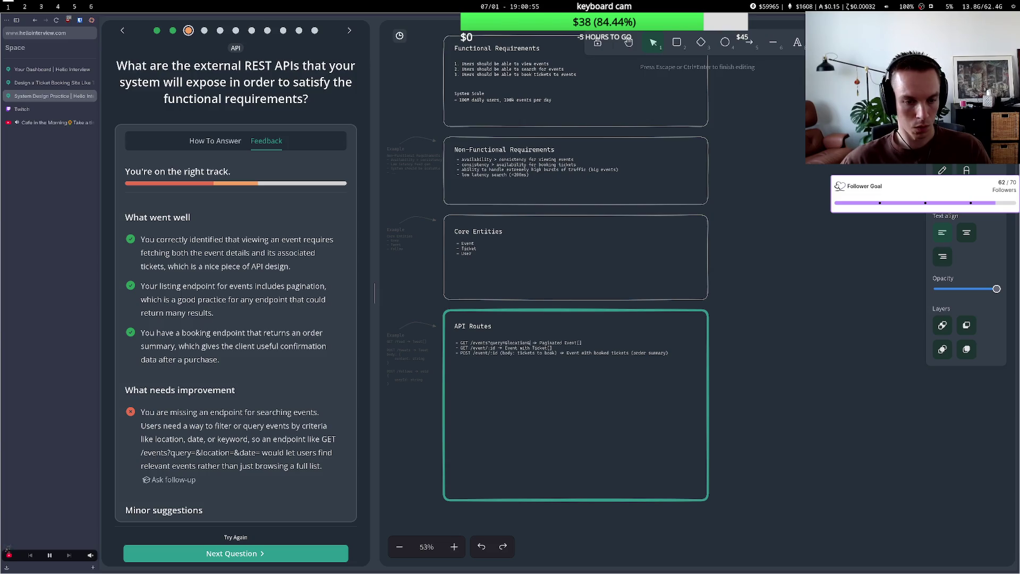
text(date=)
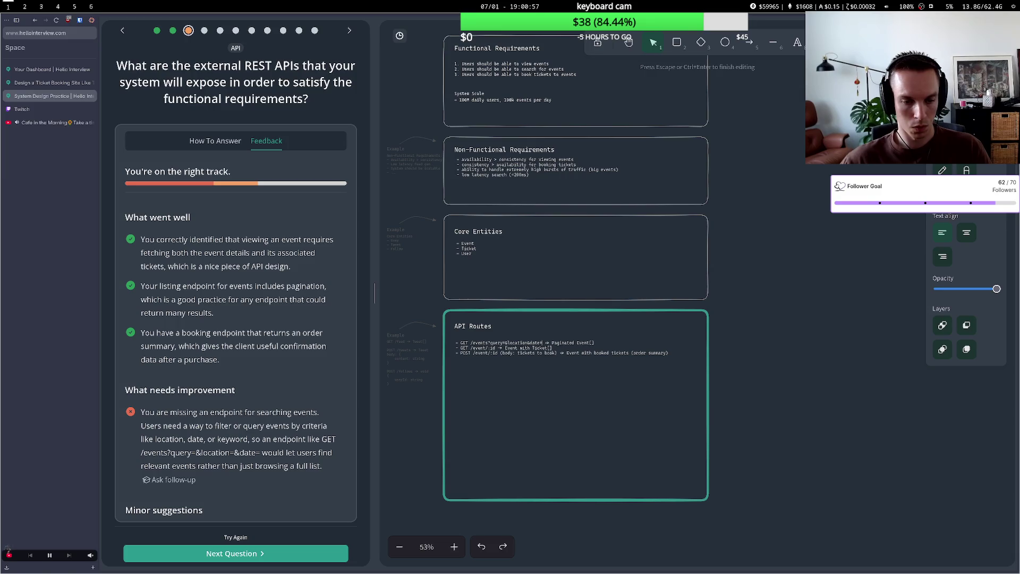
text(...)
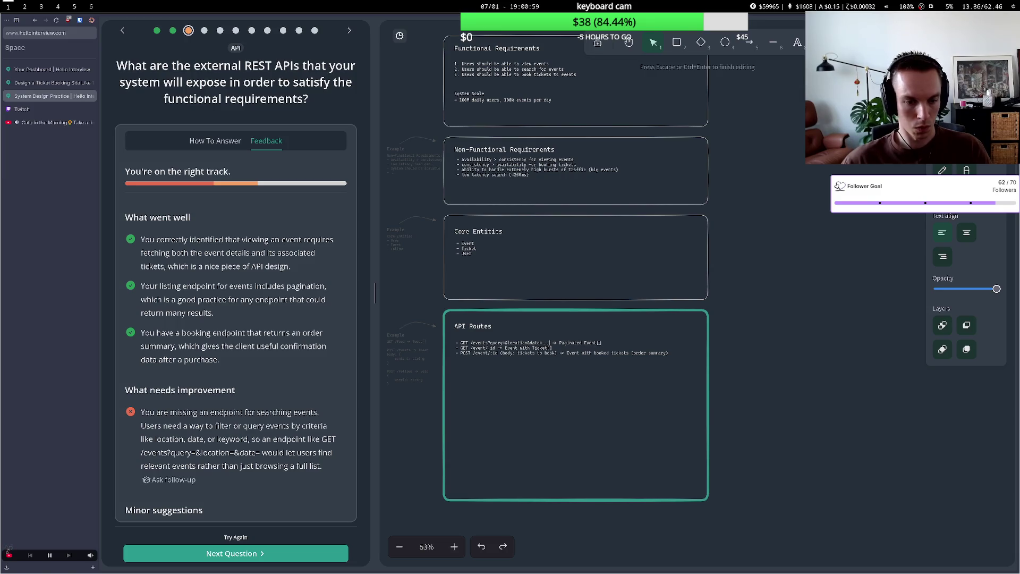
click(537, 365)
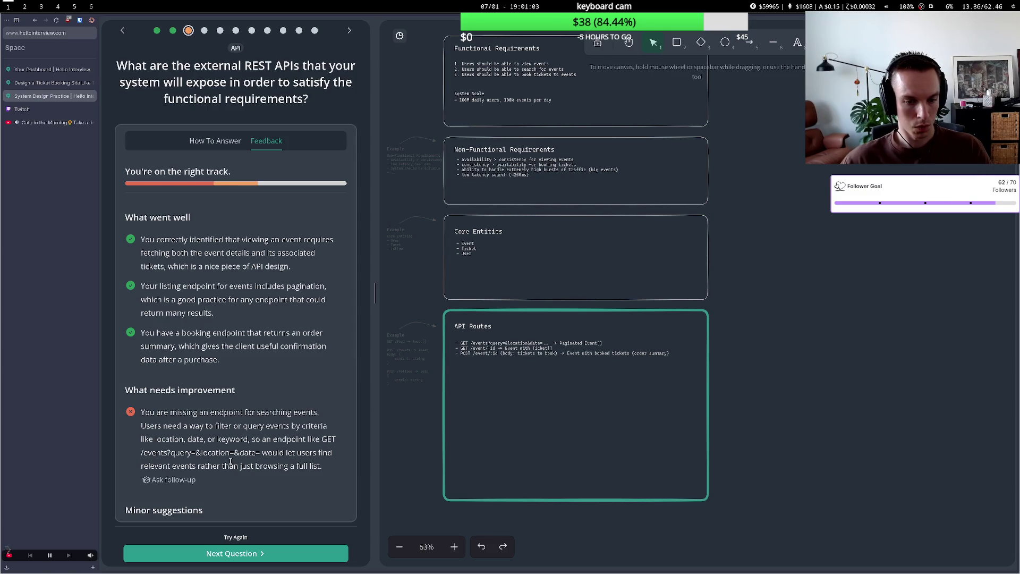
scroll(230, 461, down, 3)
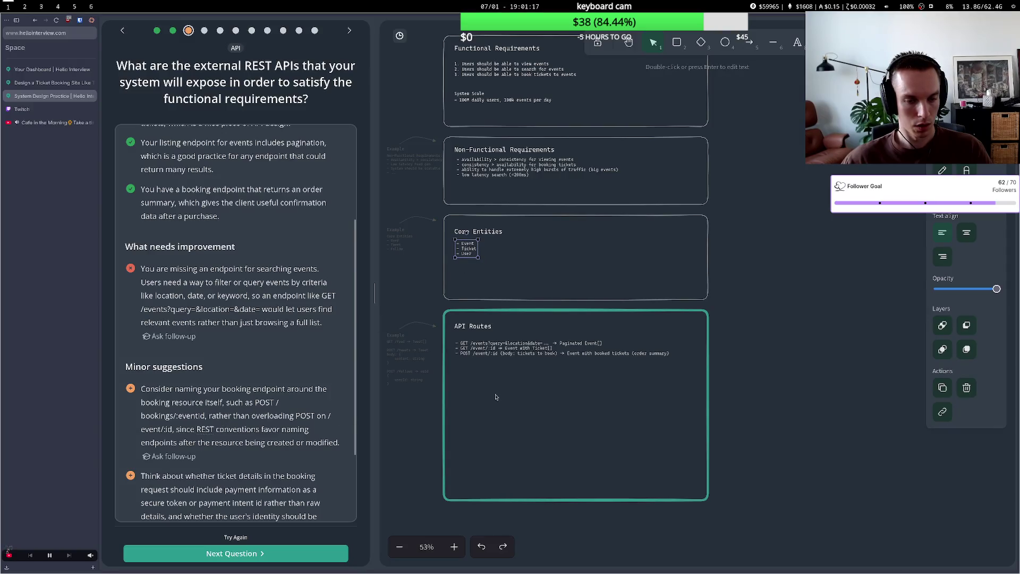
Rename the booking route from POST /event/:id to POST /bookings/:eventId.
double_click(485, 352)
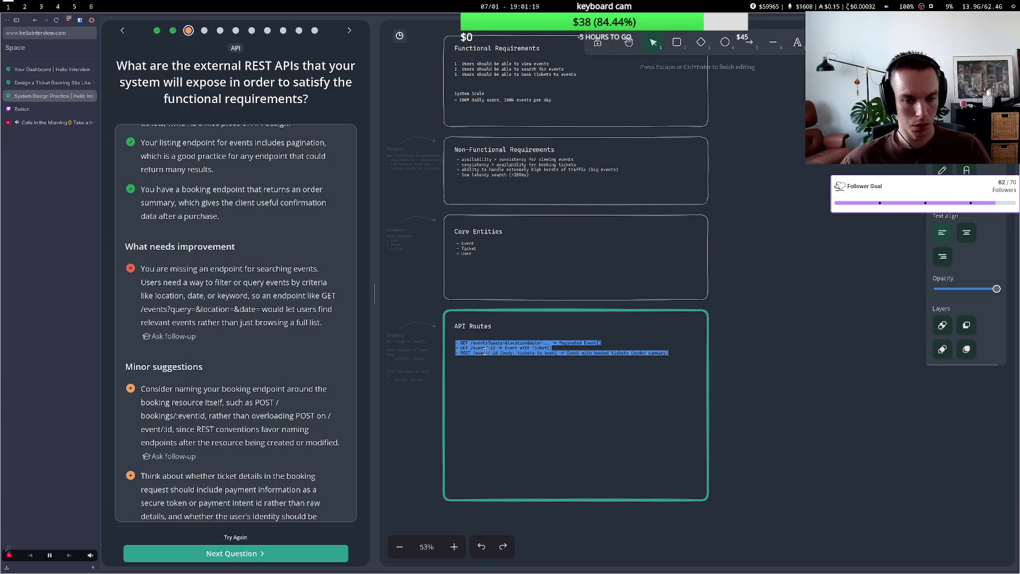
key(Right)
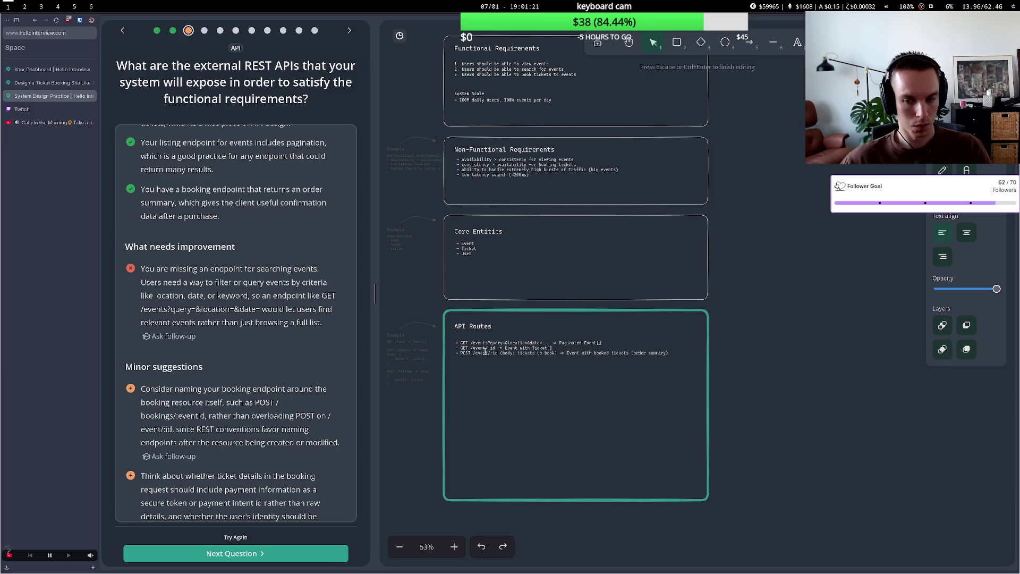
key(ctrl+shift+Left)
key(ctrl+shift+Left)
key(ctrl+shift+Left)
key(Left)
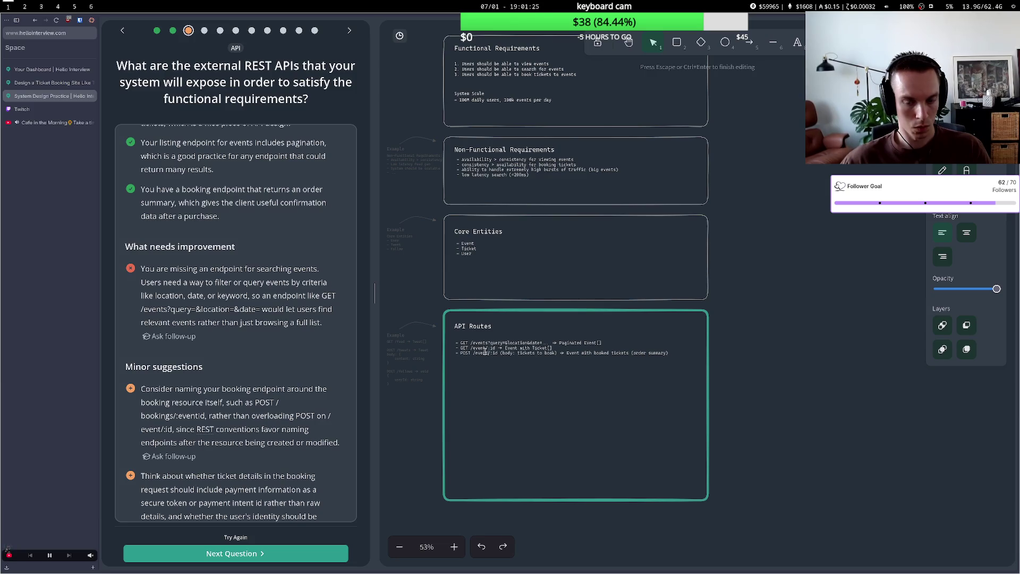
key(BackSpace)
key(BackSpace)
key(BackSpace)
text(book)
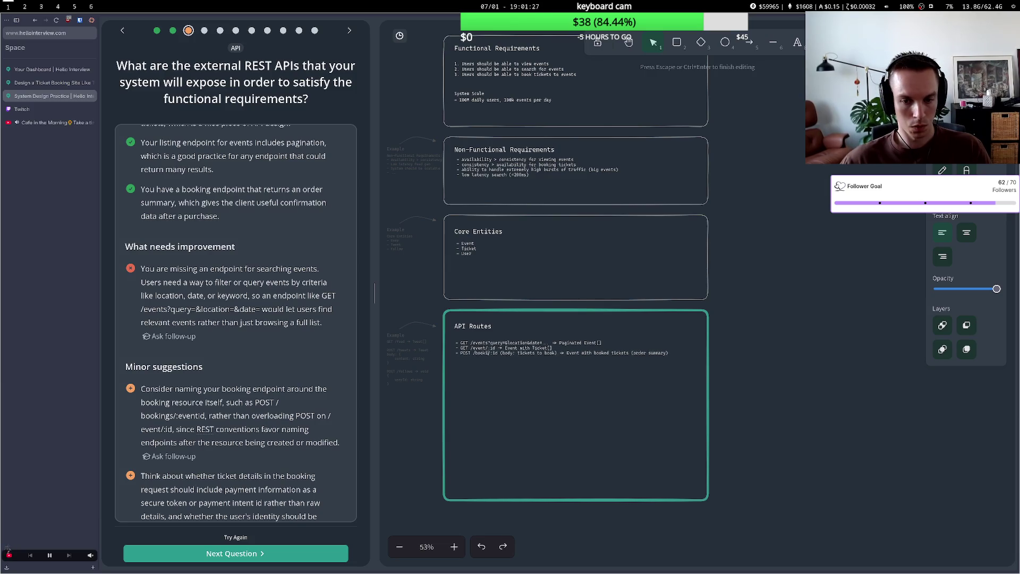
text(ings/)
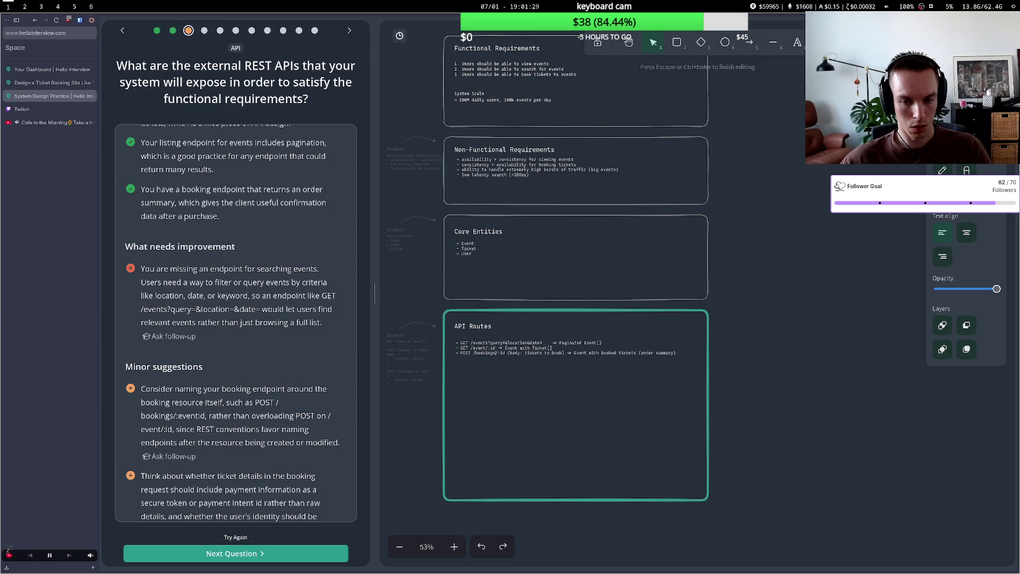
key(BackSpace)
key(BackSpace)
text(eventId (bo)
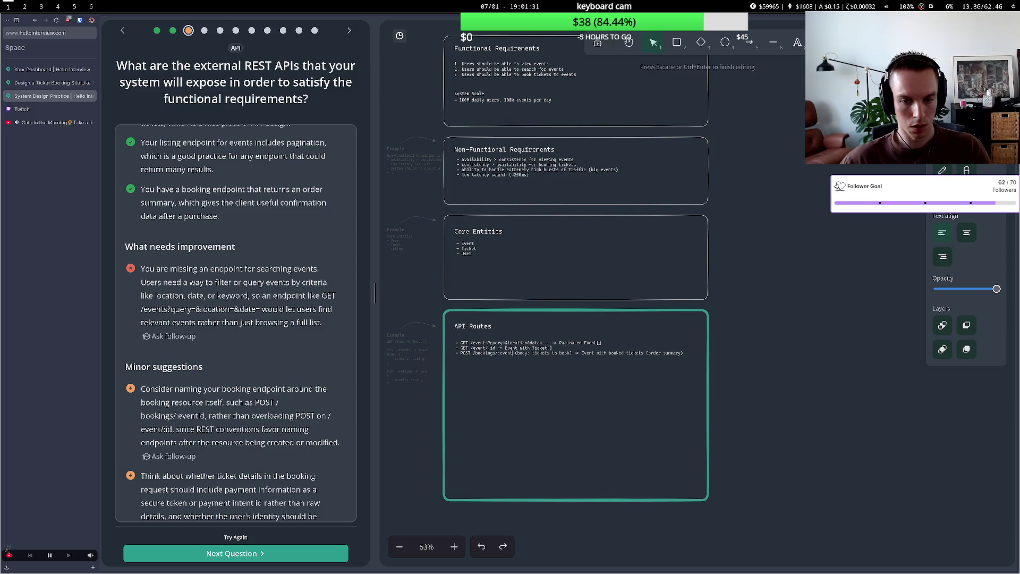
text(d)
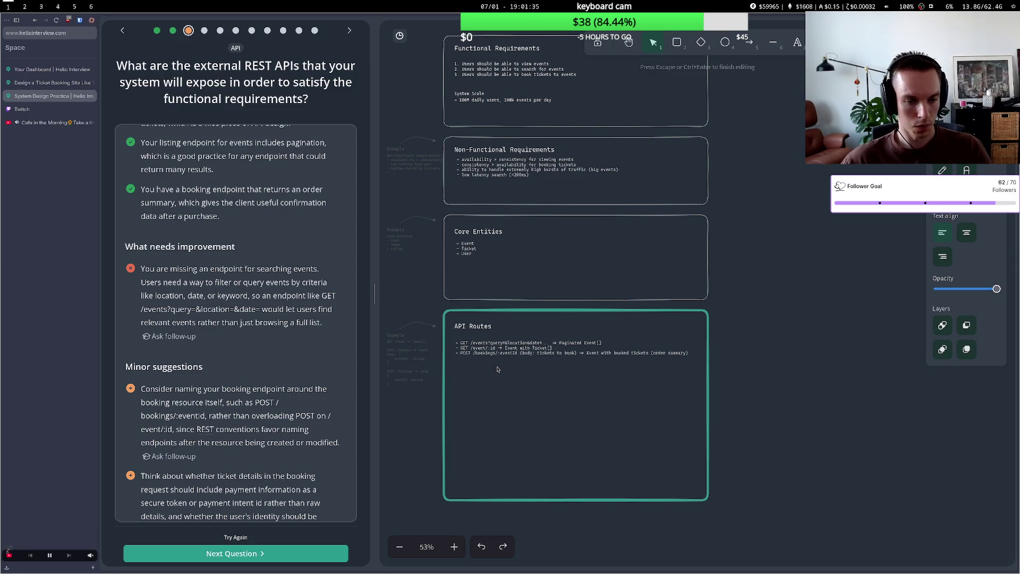
click(499, 370)
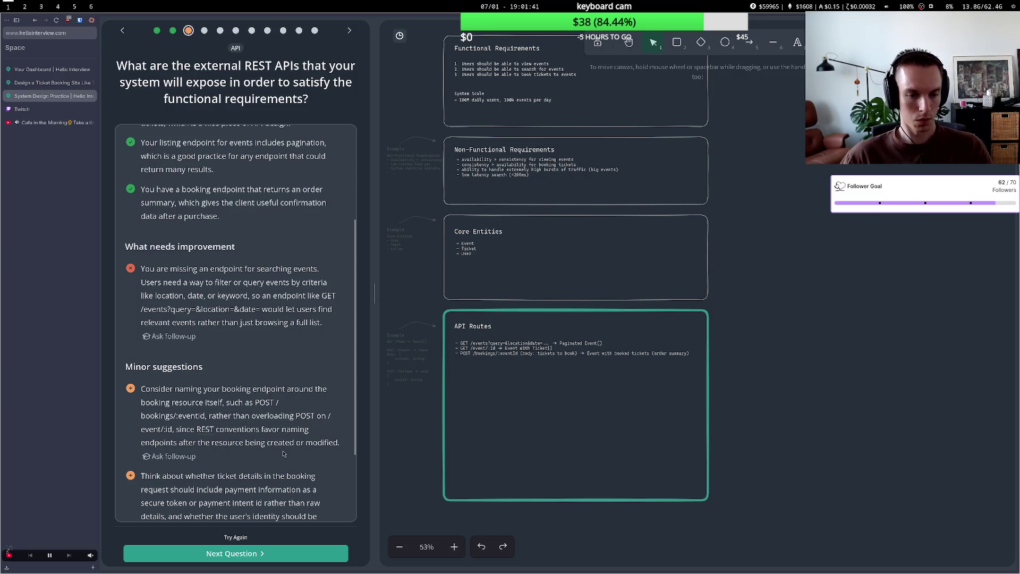
scroll(279, 444, down, 2)
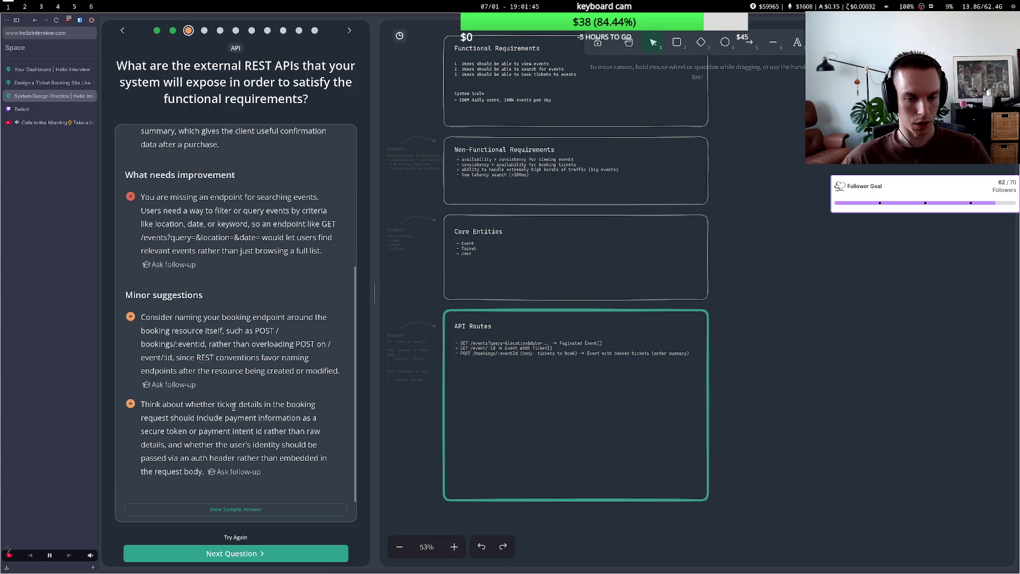
drag(233, 407, 268, 405)
drag(158, 419, 198, 419)
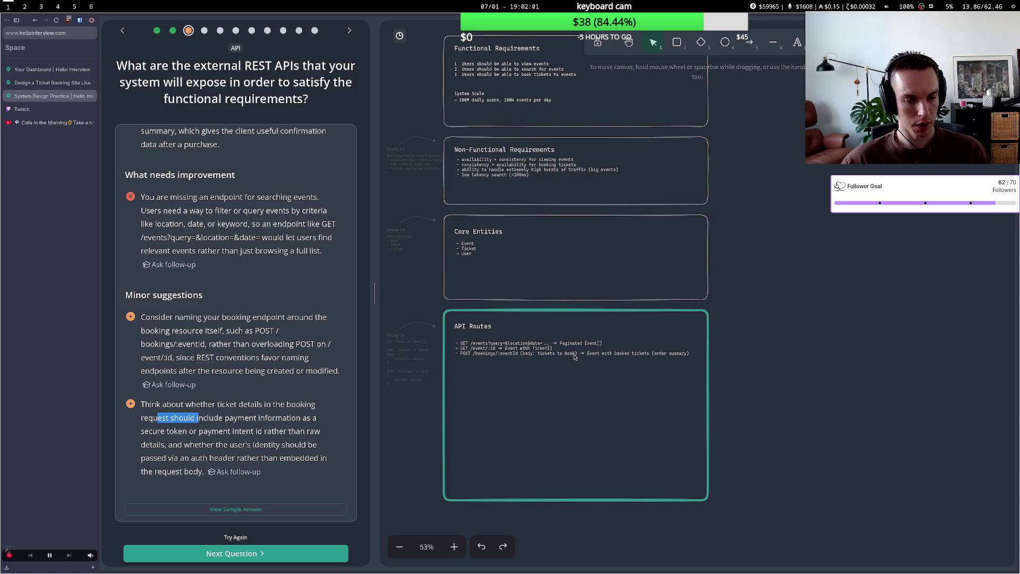
Add an auth token header and payment intent id to the POST /bookings/:eventId body, wrapping its response line.
double_click(540, 355)
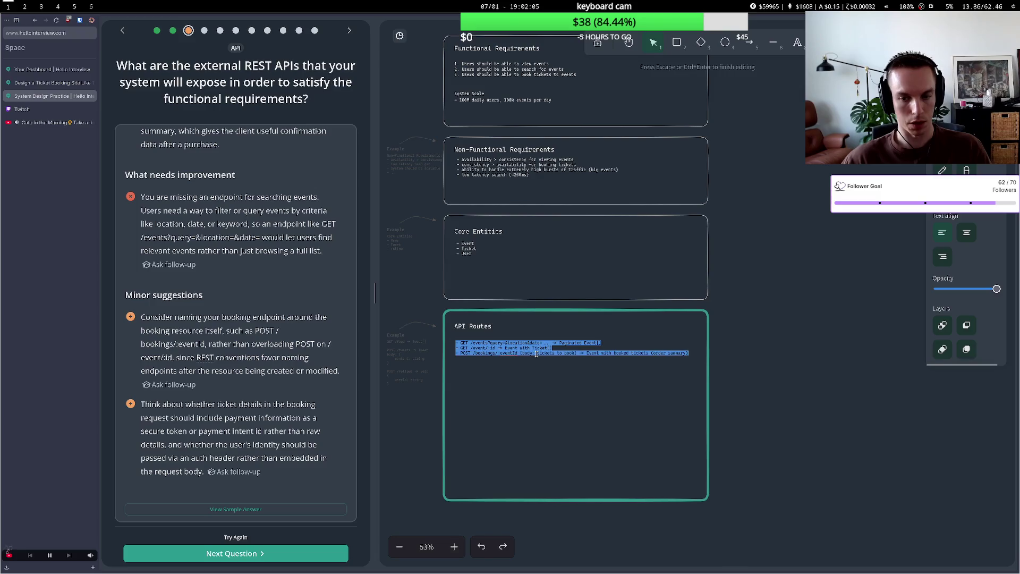
triple_click(539, 352)
click(538, 353)
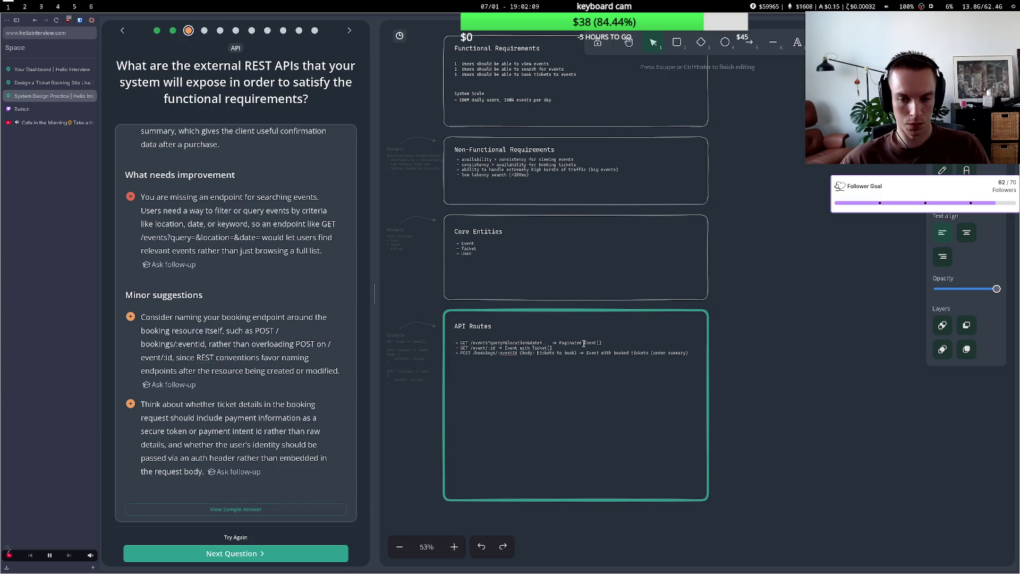
text(headers)
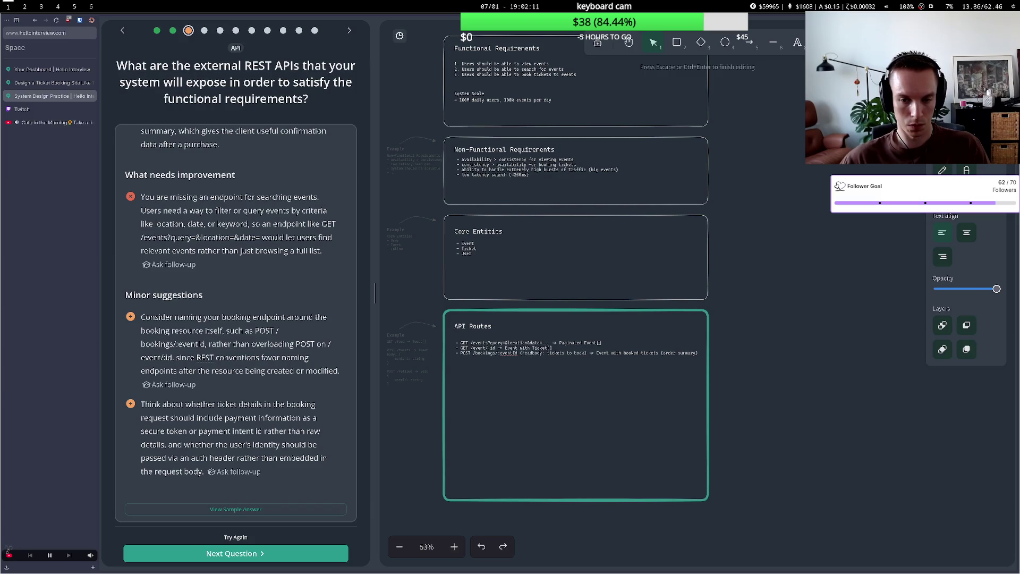
text(:)
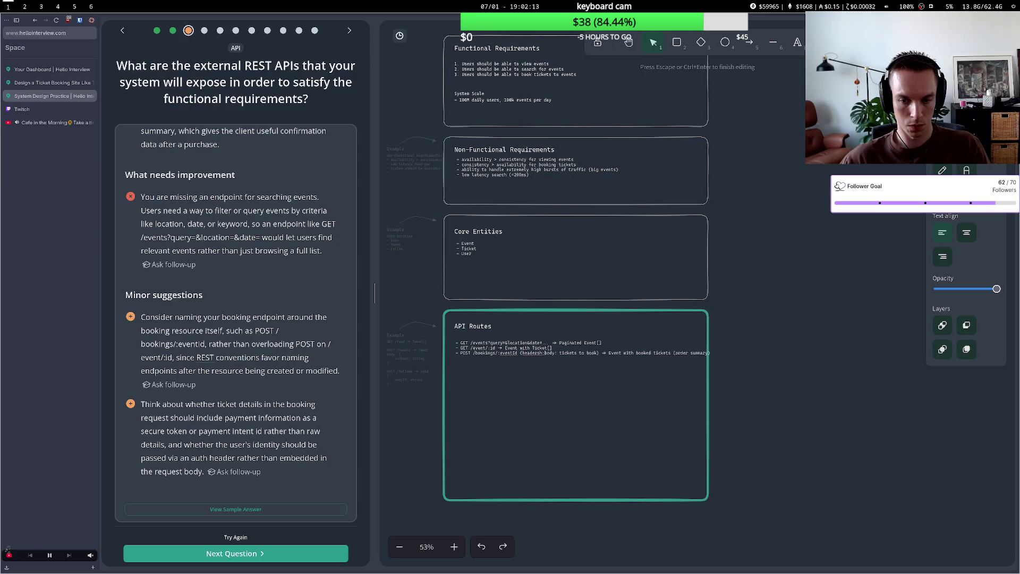
text( auth token)
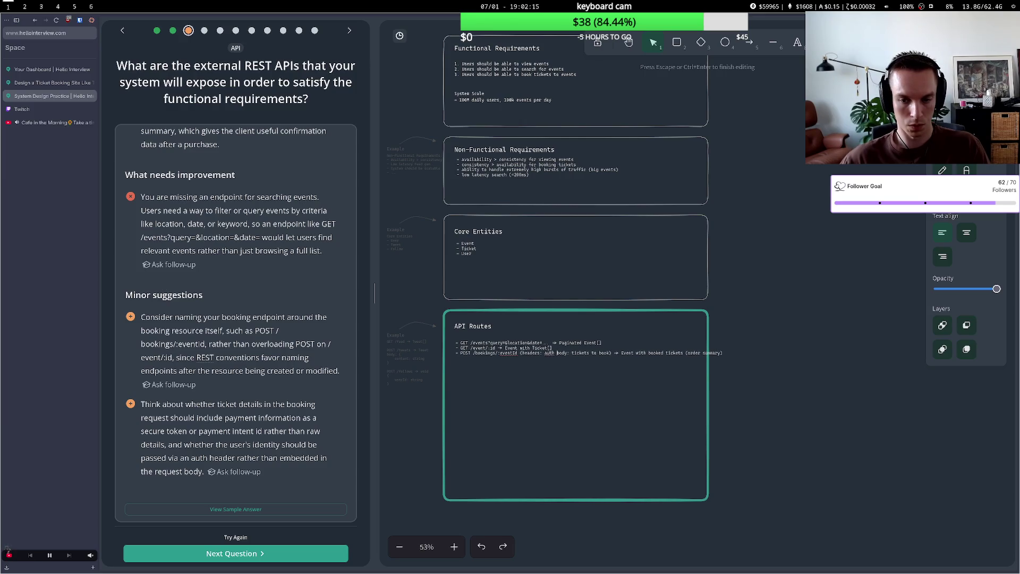
text(, body: tickets to book)
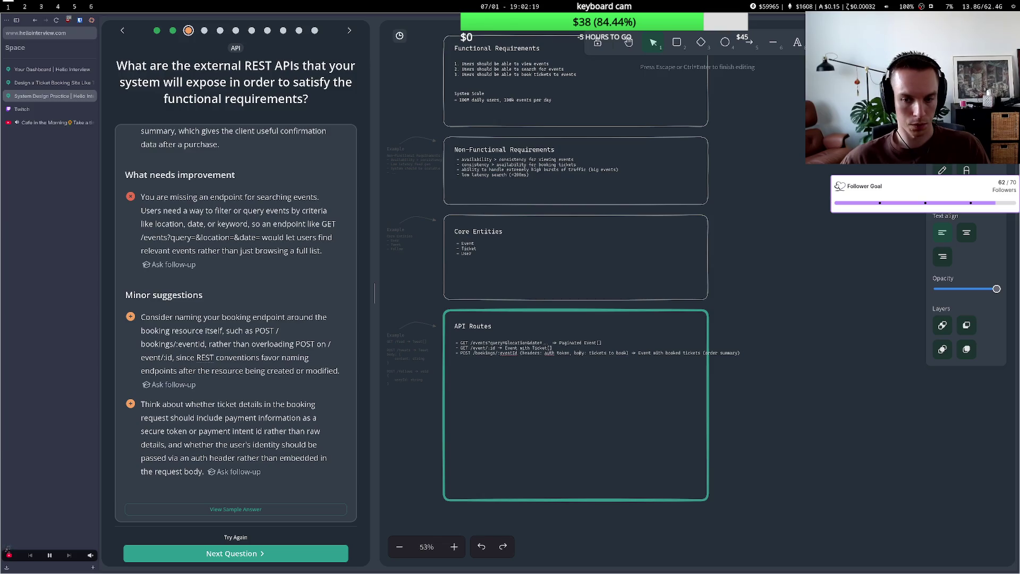
text(,)
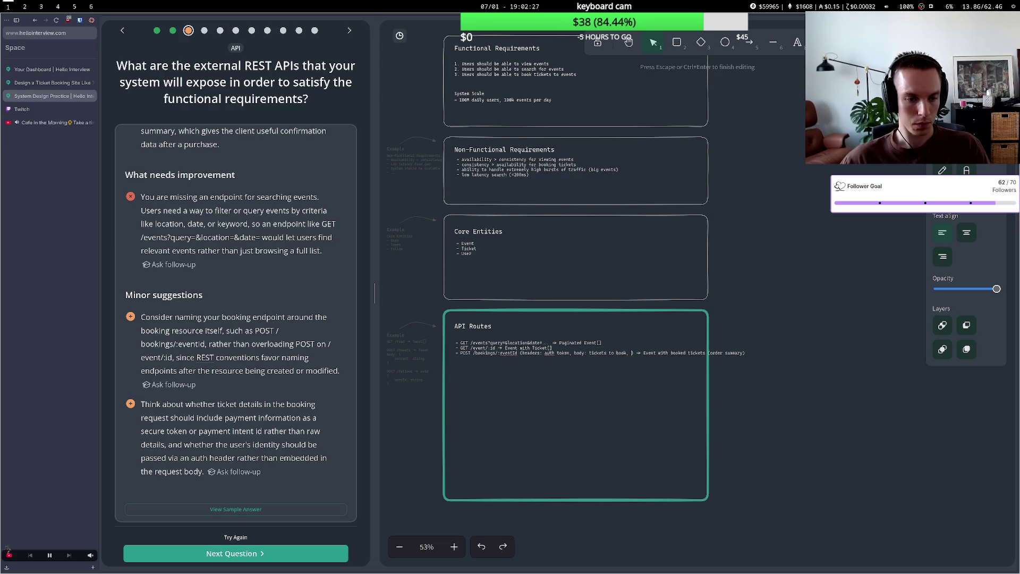
text(payment intent)
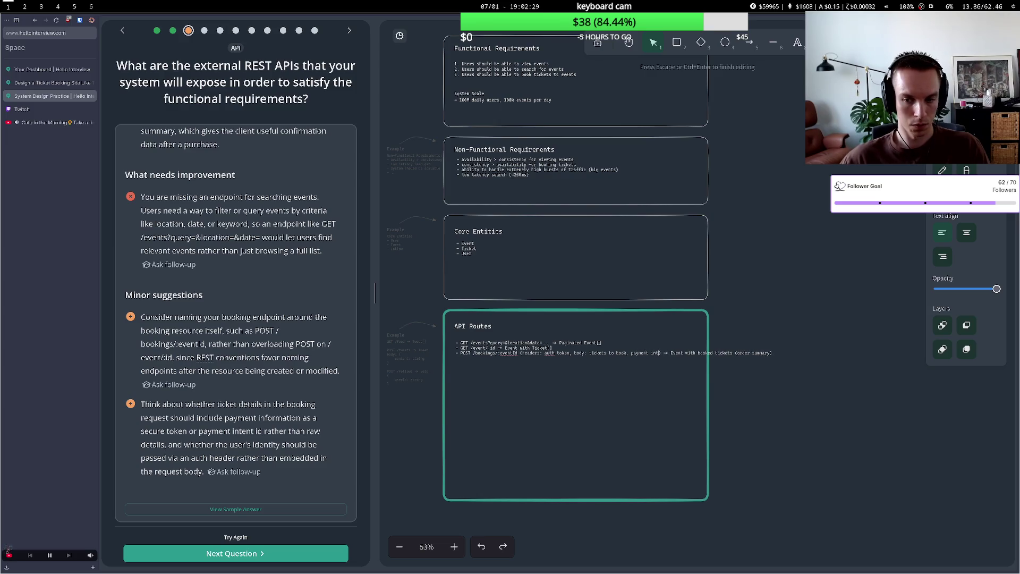
text( id)
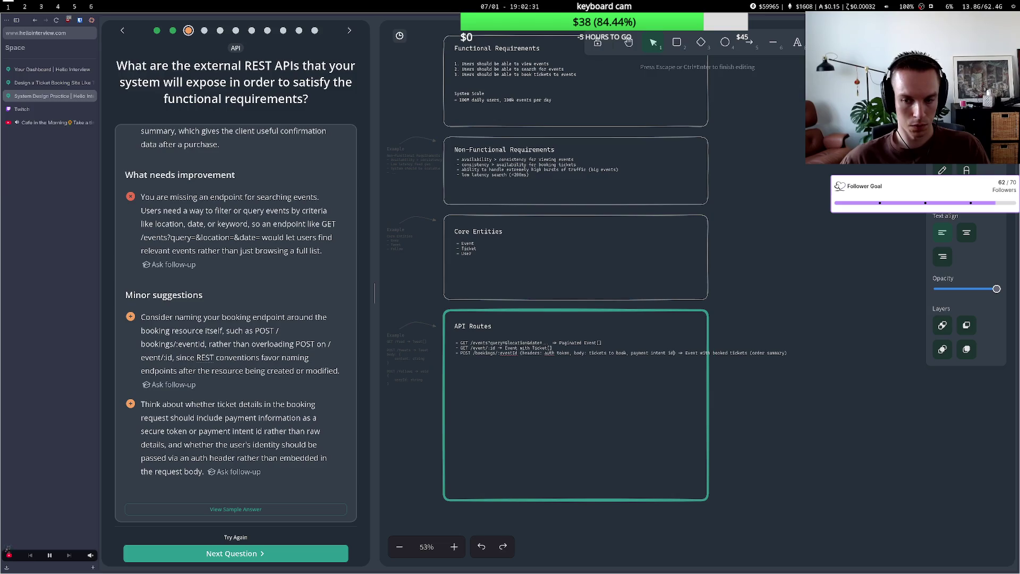
key(Return)
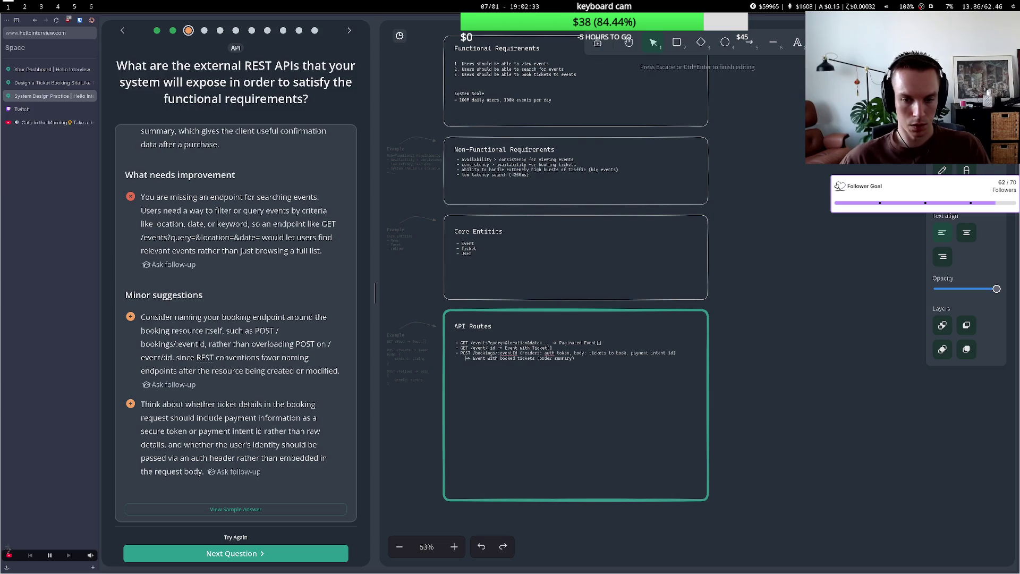
click(442, 415)
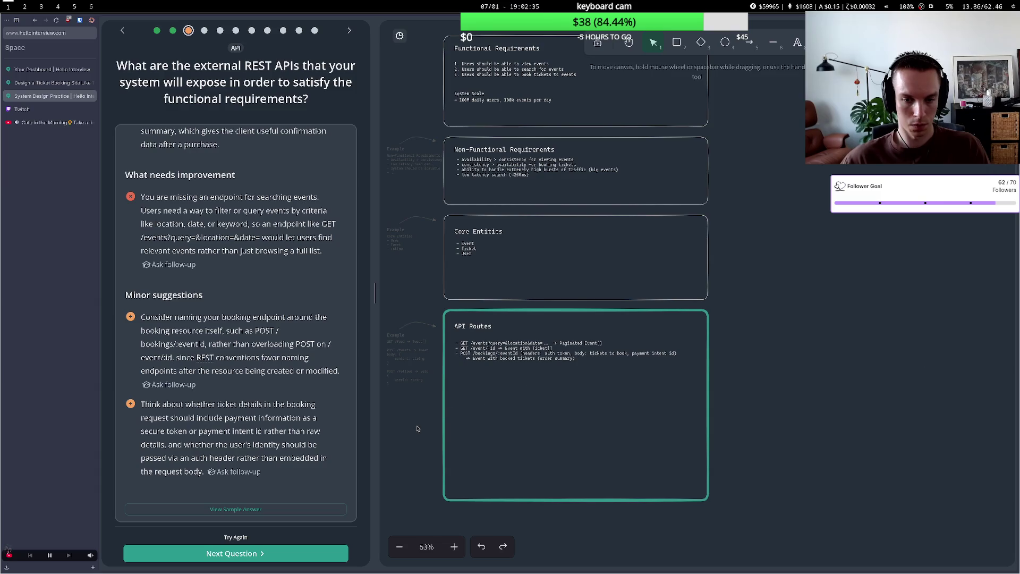
Resubmit the API routes and get 'Good answer' feedback suggesting /events/:id naming.
click(232, 536)
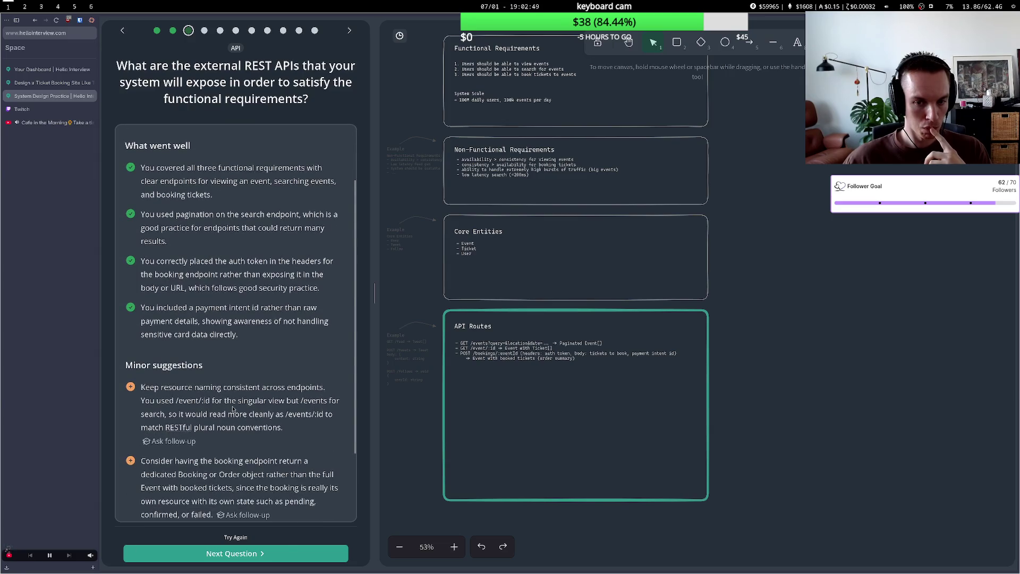
click(485, 344)
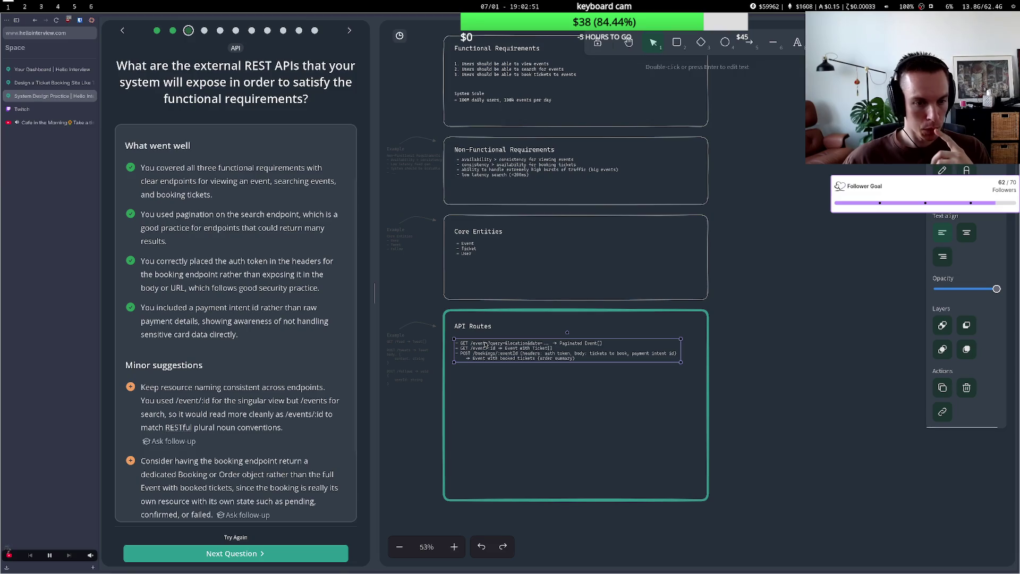
Change the single-event route from GET /event/:id to GET /events/:id.
double_click(487, 343)
click(486, 343)
text(s)
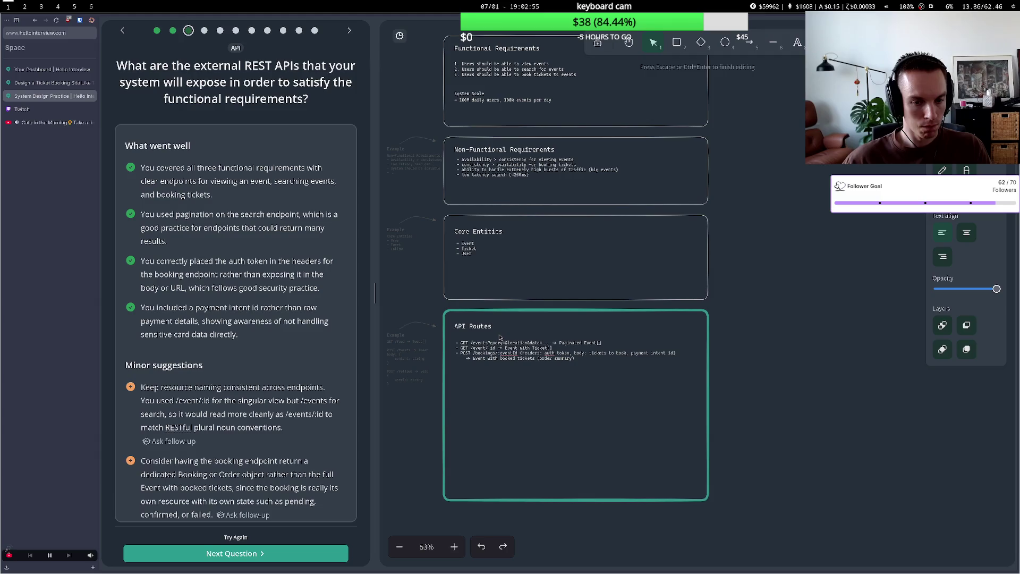
text(s)
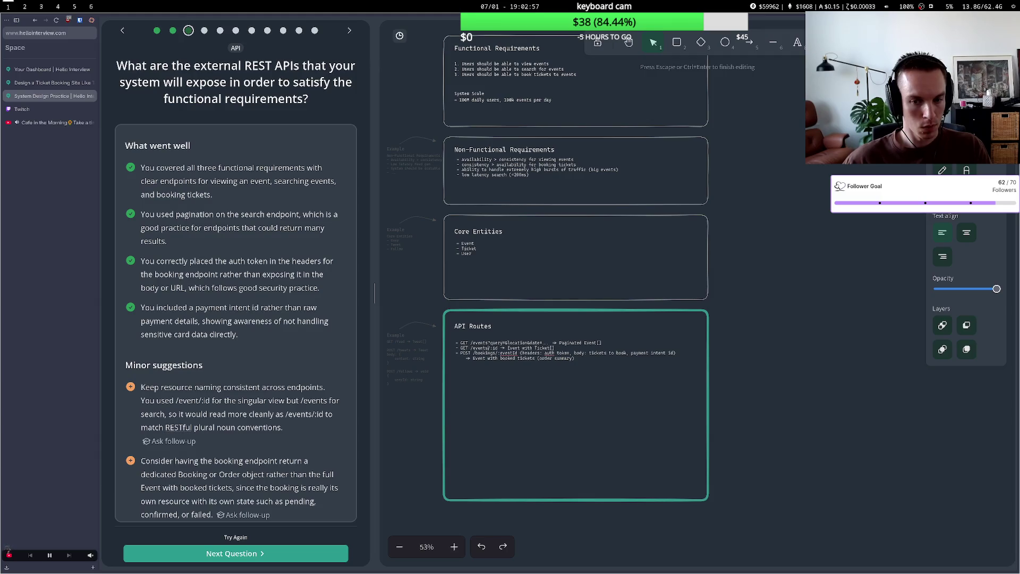
key(Escape)
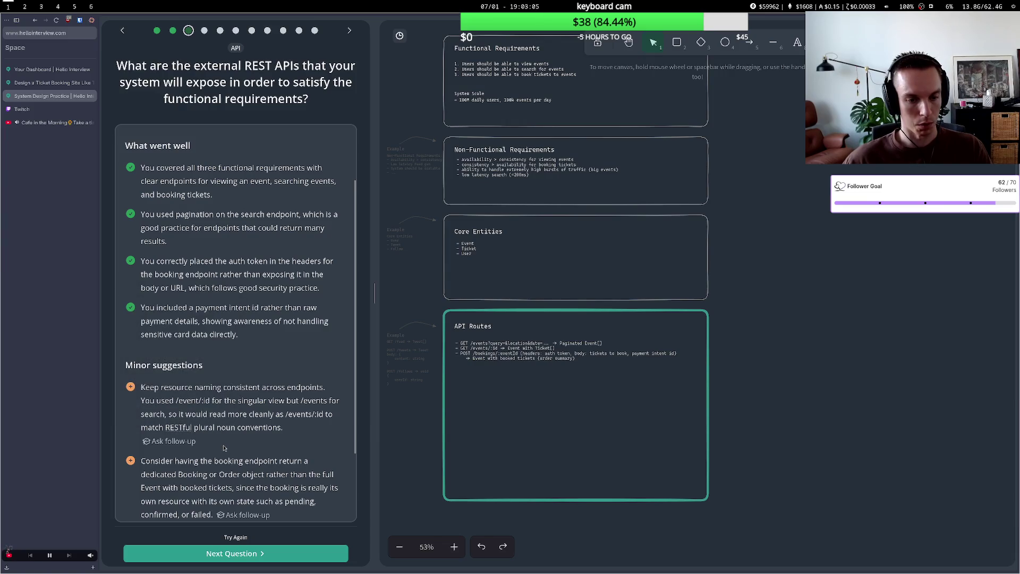
scroll(223, 450, down, 2)
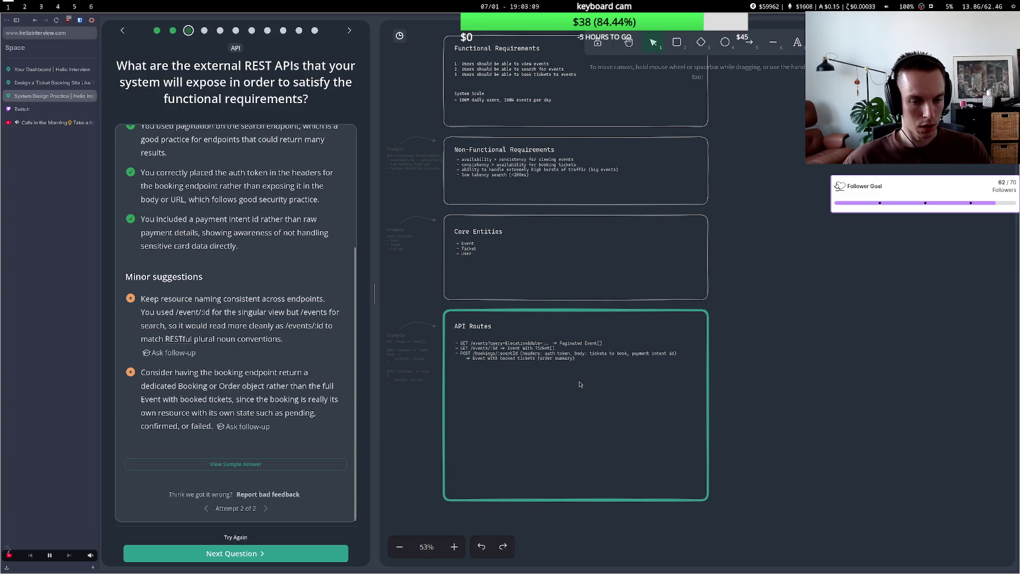
Replace the POST booking route's response with BookingSummary.
double_click(577, 357)
click(578, 357)
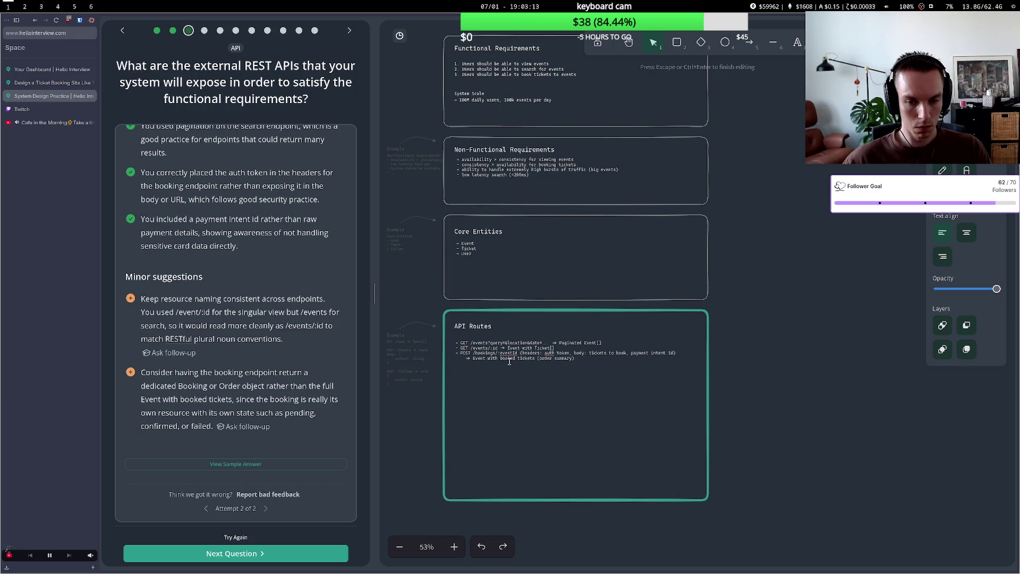
shift+click(474, 359)
text(Book)
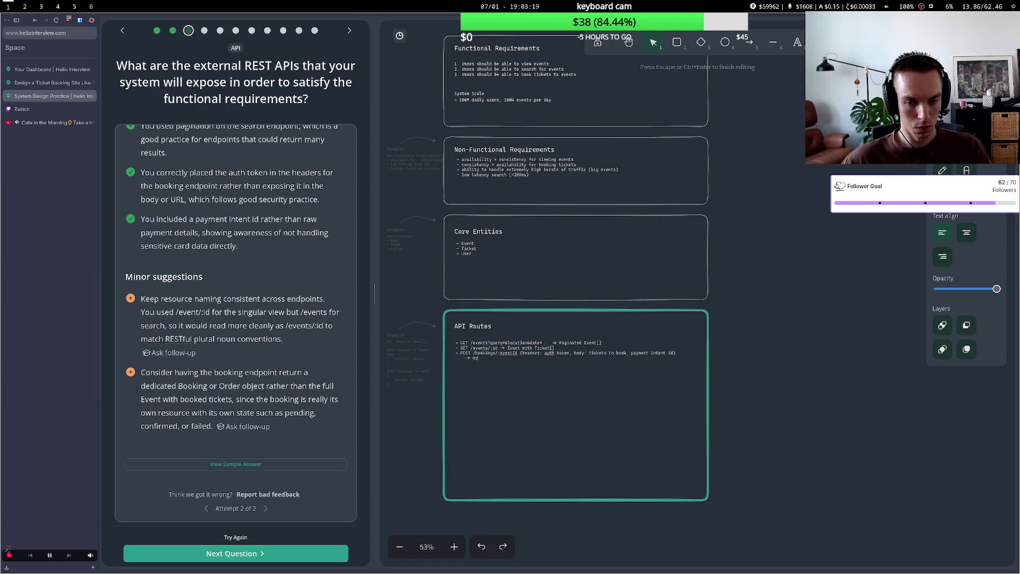
text(e)
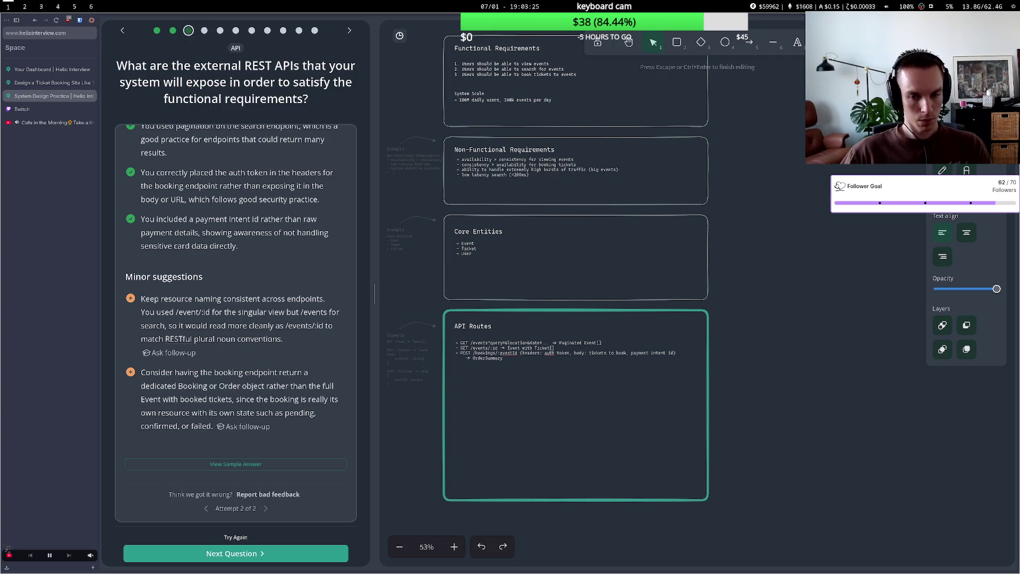
key(BackSpace)
key(BackSpace)
key(BackSpace)
key(BackSpace)
key(BackSpace)
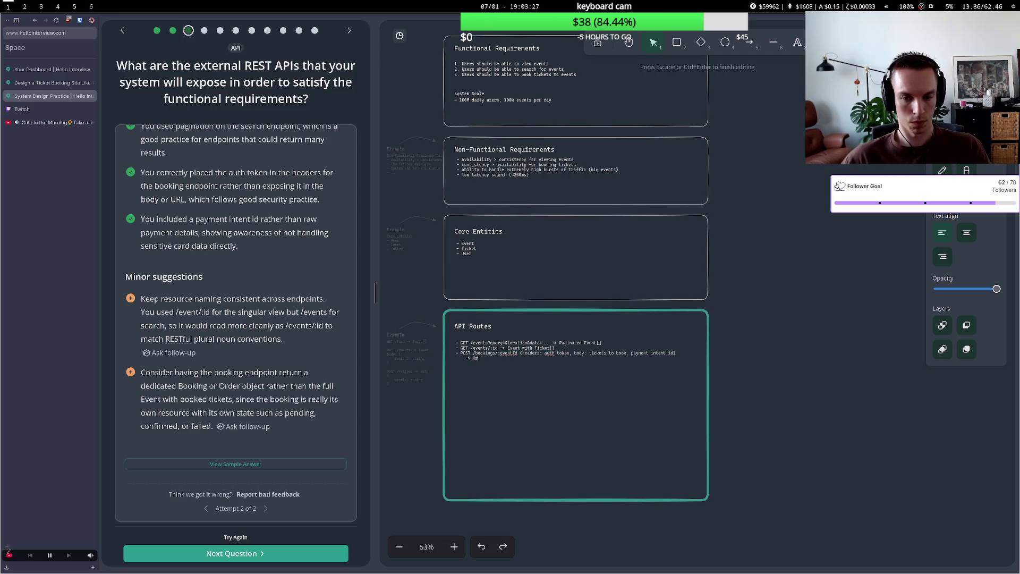
text(BookingSummary)
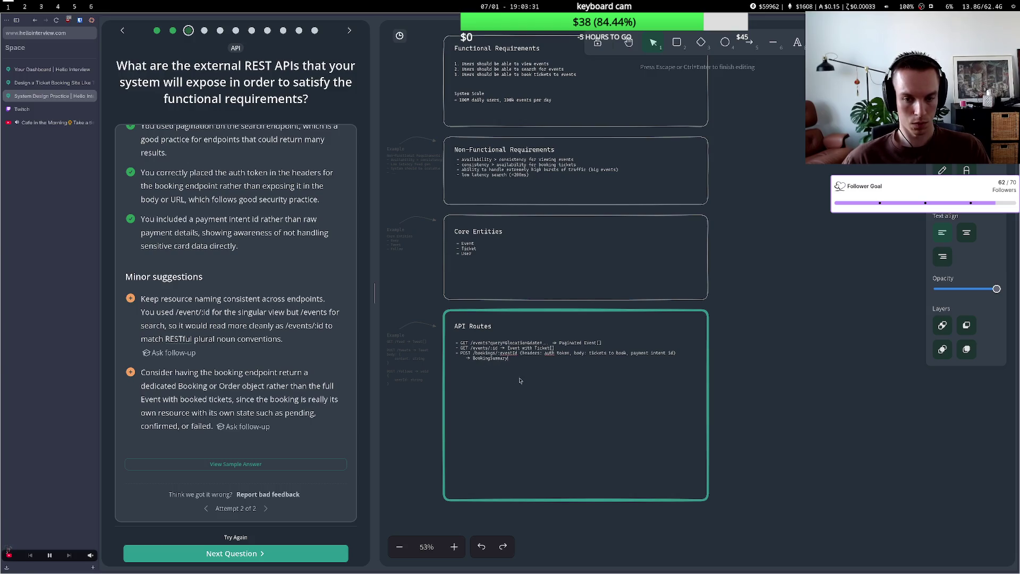
key(Escape)
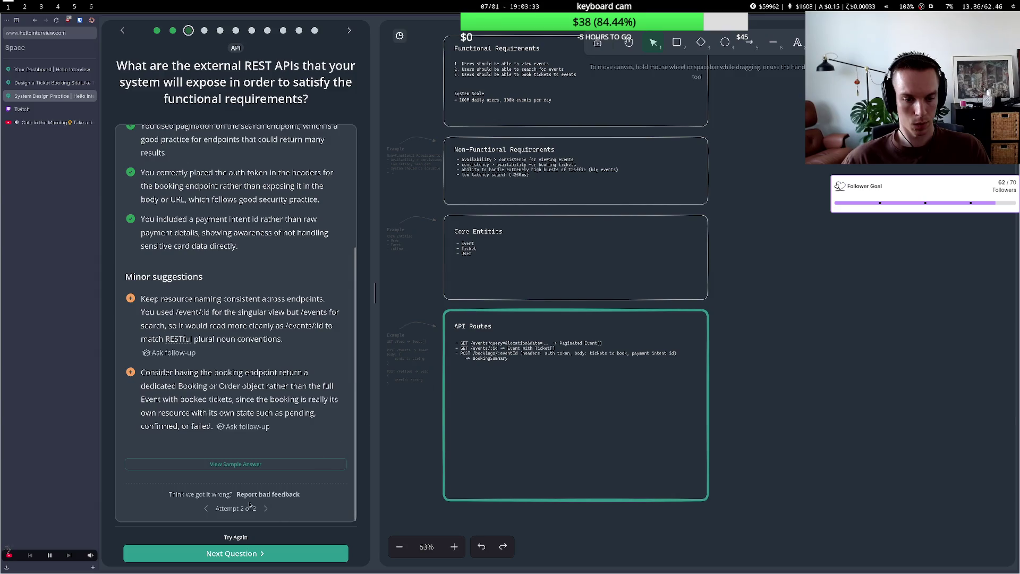
Resubmit the revised API routes, read the 'Great answer. Love it!' review, and advance to High Level Design.
click(244, 537)
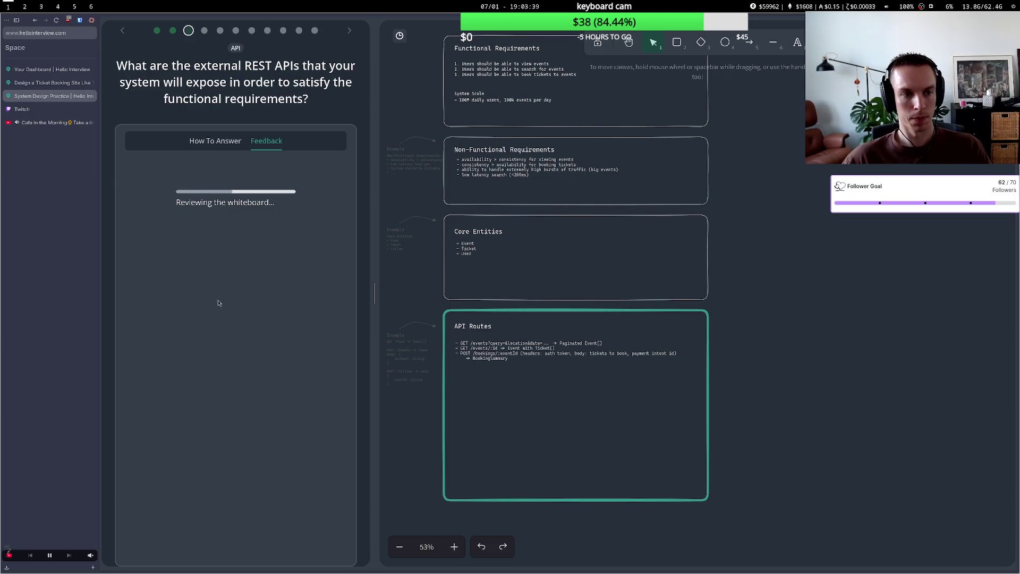
scroll(213, 372, down, 1)
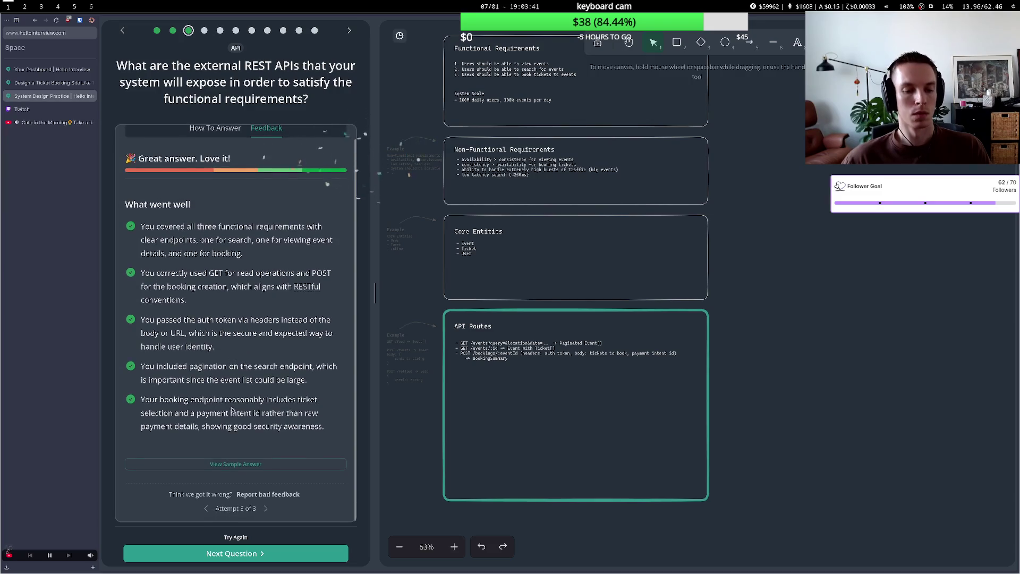
click(230, 554)
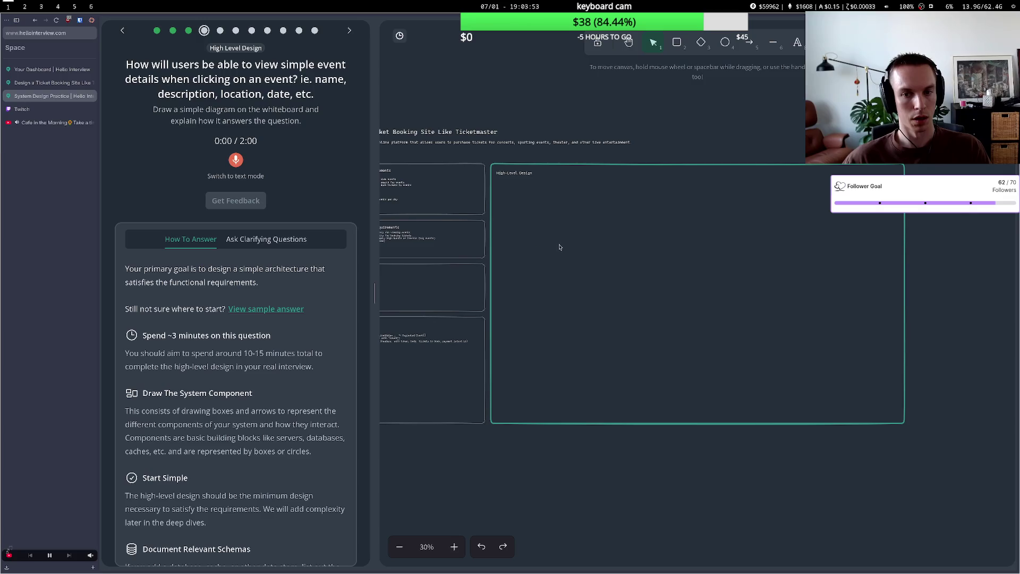
Draw a circle and, to its right, a box labelled 'Event Service'.
scroll(534, 243, up, 4)
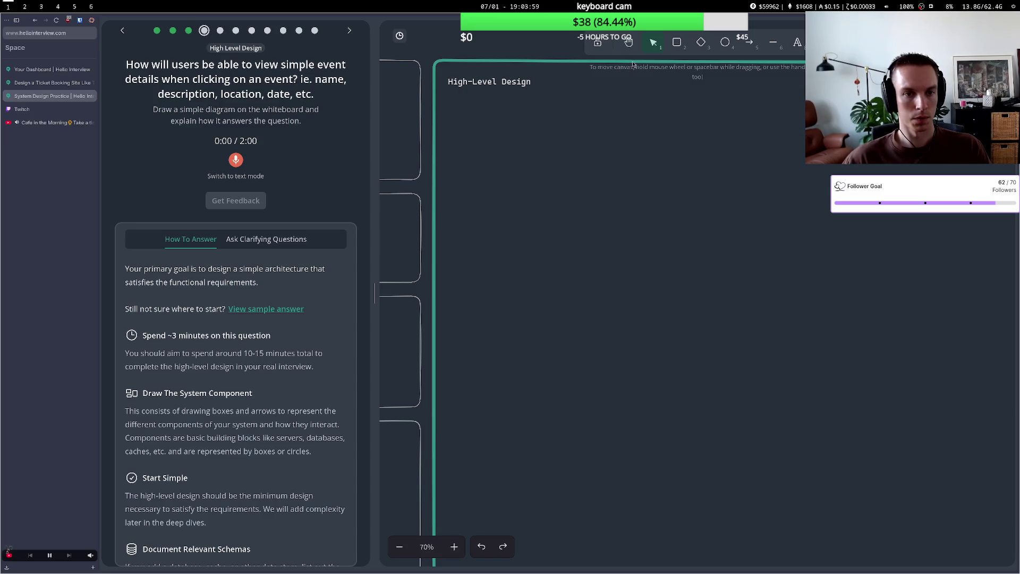
click(725, 42)
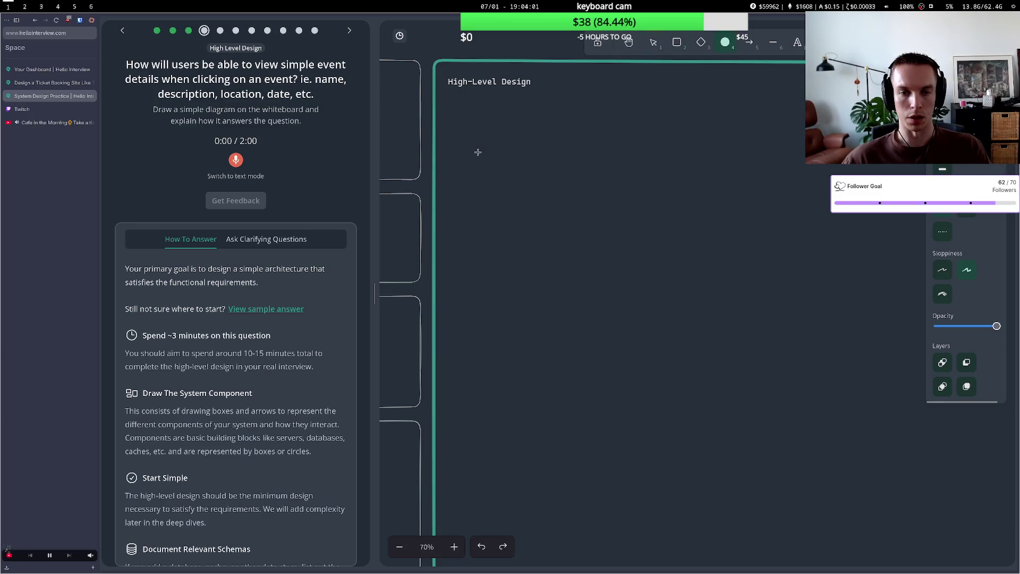
drag(477, 152, 535, 210)
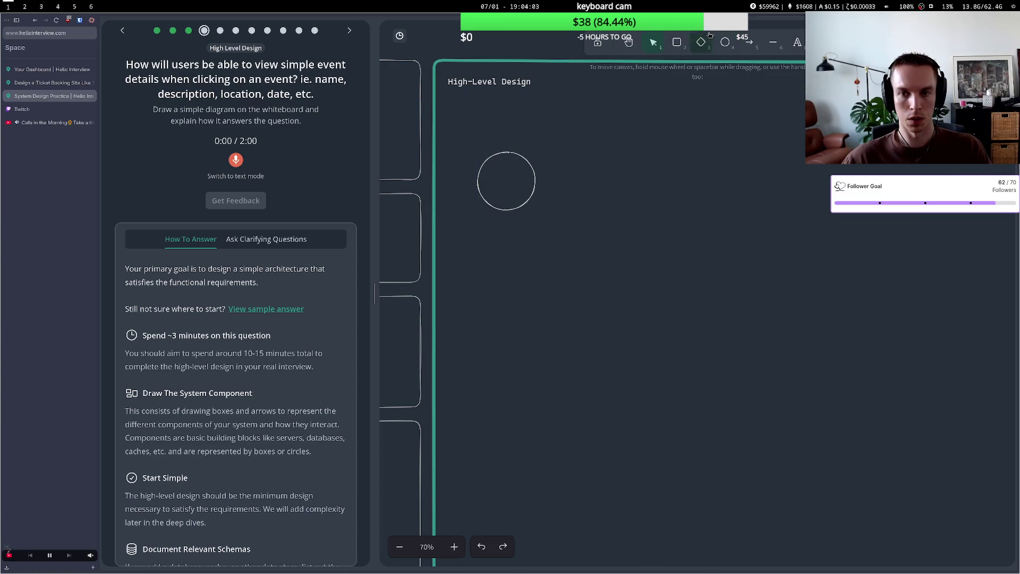
click(677, 42)
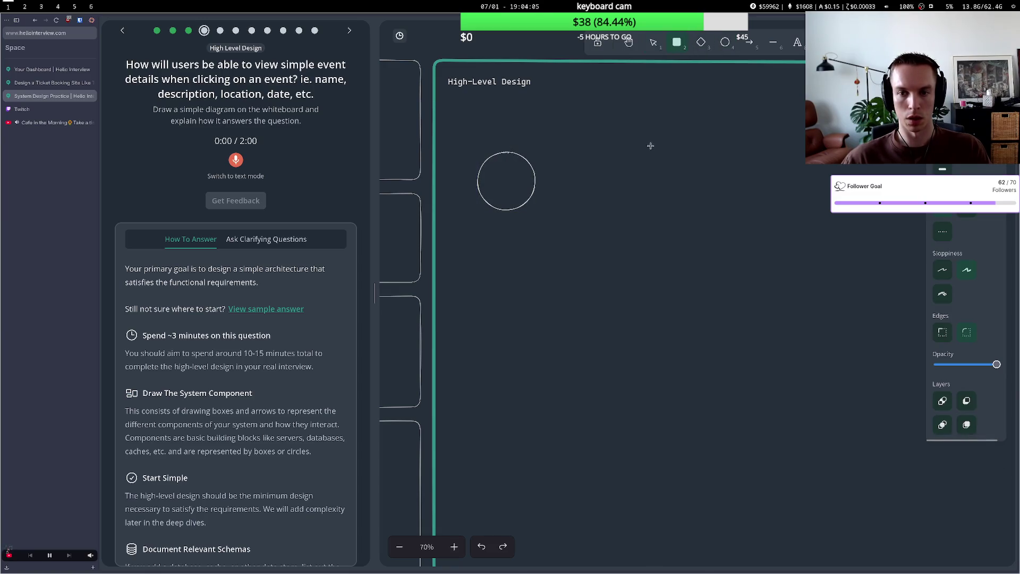
mouse_move(636, 149)
mouse_down()
mouse_move(713, 200)
mouse_move(743, 237)
mouse_move(745, 192)
mouse_move(751, 203)
mouse_up()
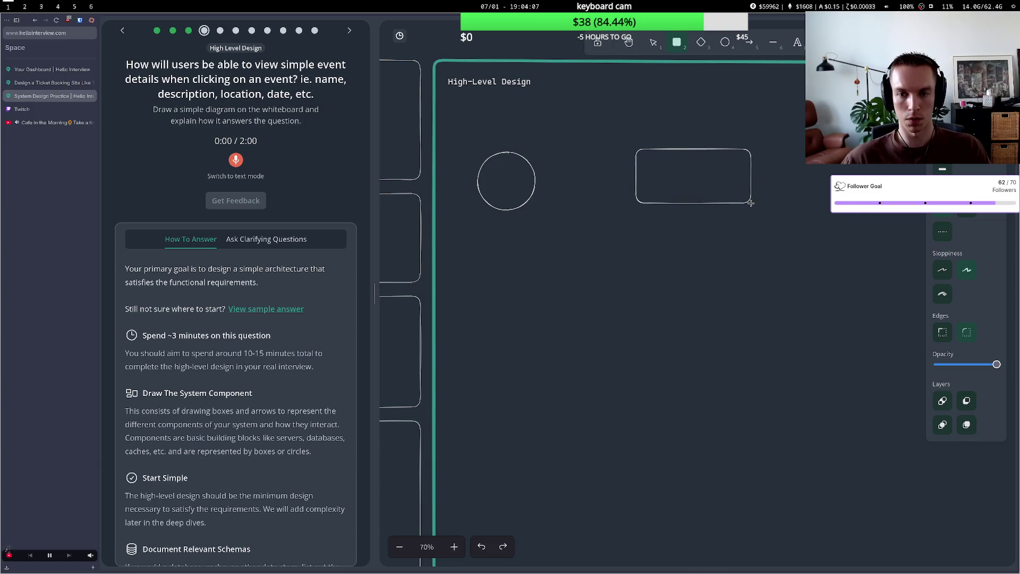
drag(691, 175, 700, 179)
double_click(701, 177)
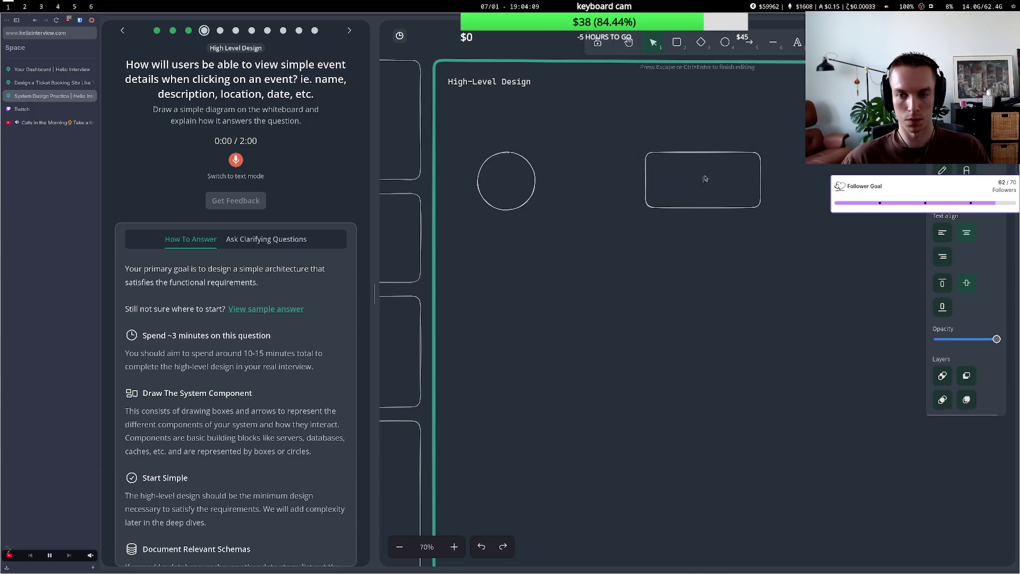
text(Event Se)
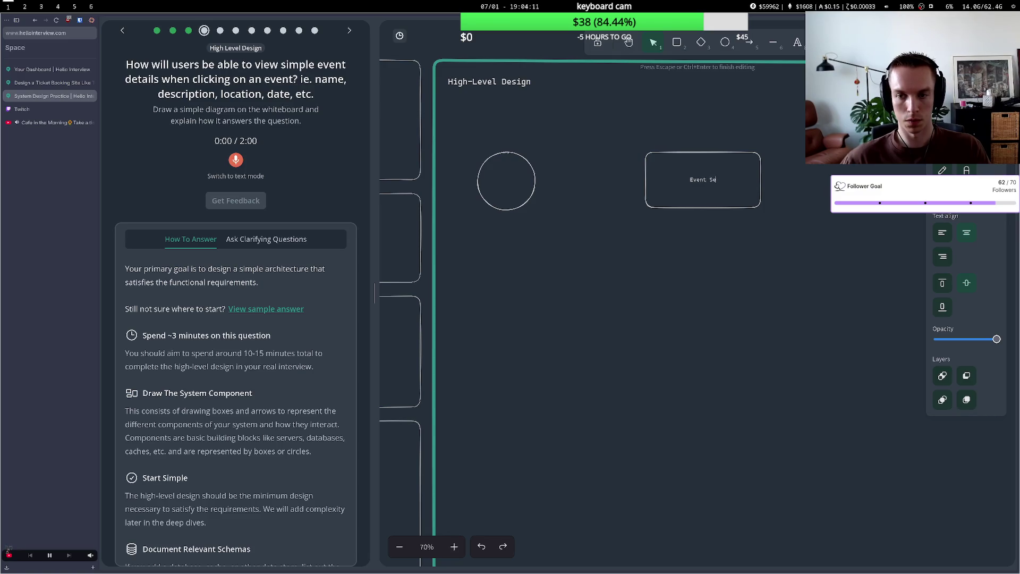
text(rvice)
key(Escape)
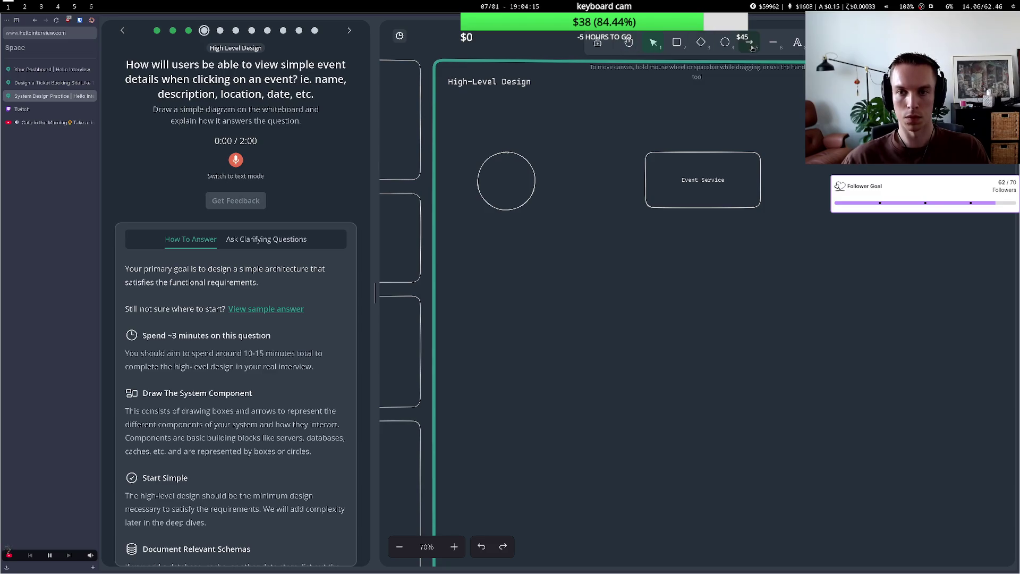
Connect the circle to the Event Service box with a two-way arrow.
click(750, 44)
click(540, 183)
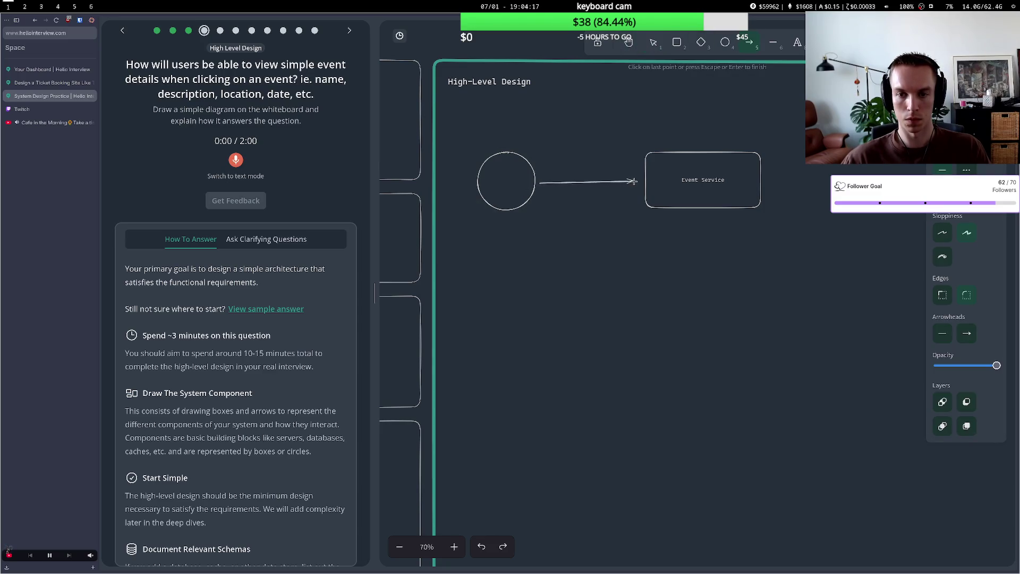
key(Escape)
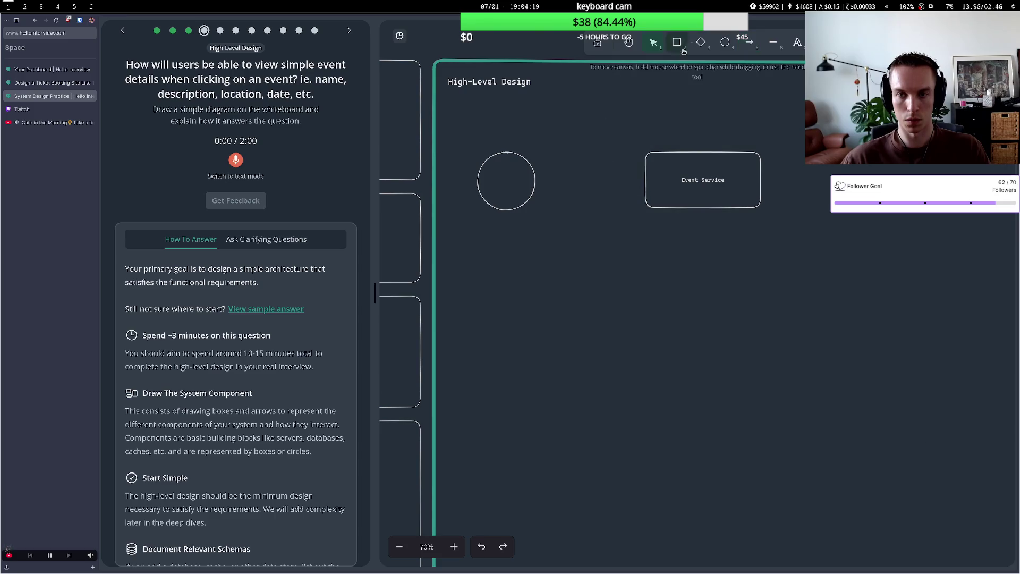
click(750, 42)
click(943, 334)
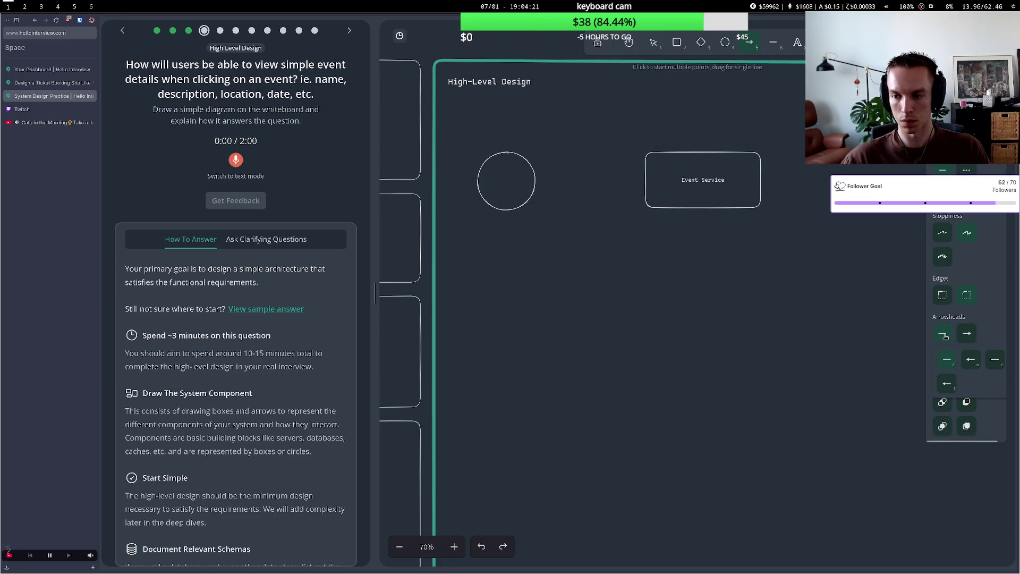
click(539, 181)
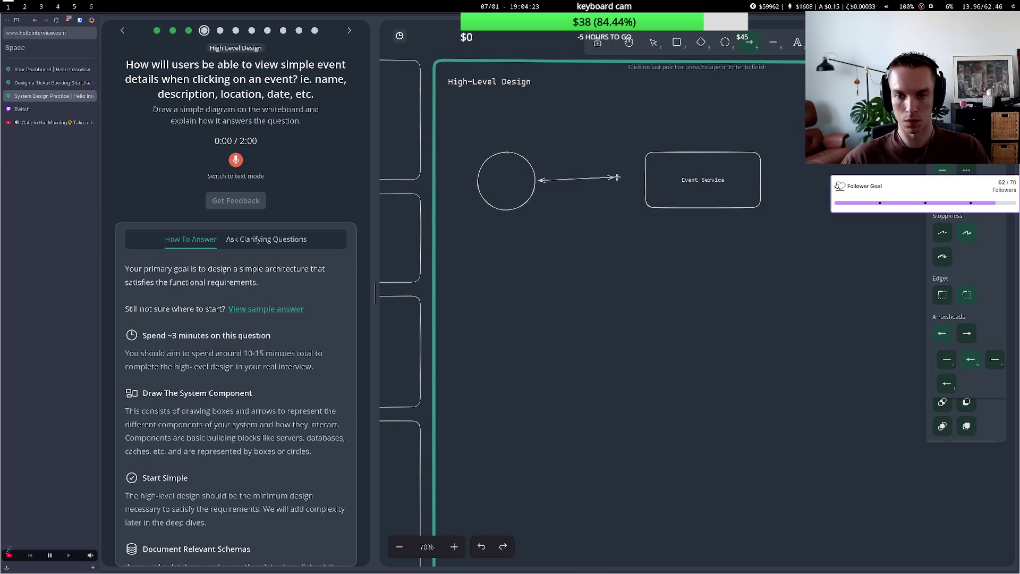
double_click(642, 182)
Label the circle 'client', shift Event Service slightly left, and draw a tall ellipse beside it.
double_click(509, 181)
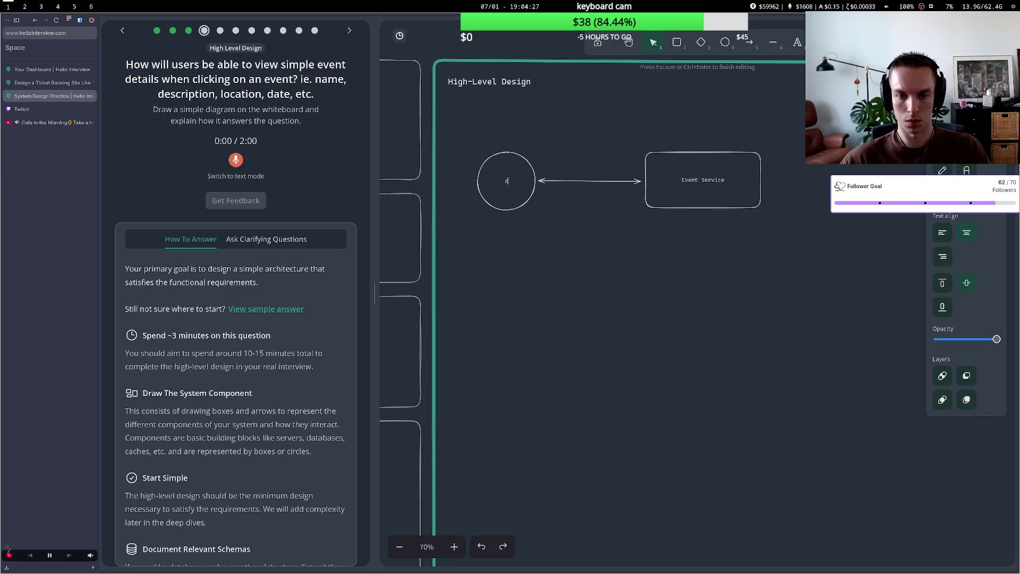
text(client)
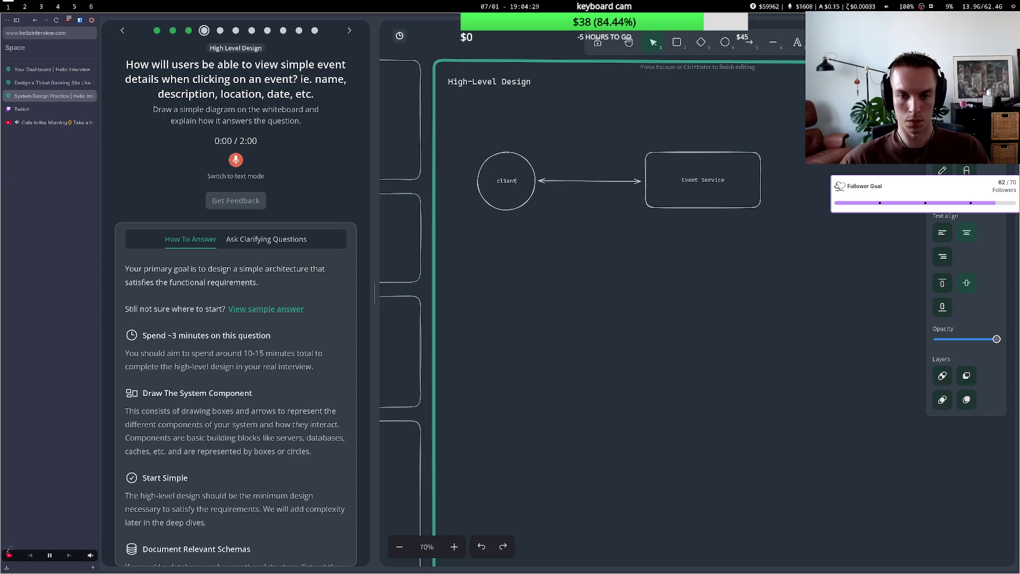
key(Escape)
drag(698, 174, 672, 177)
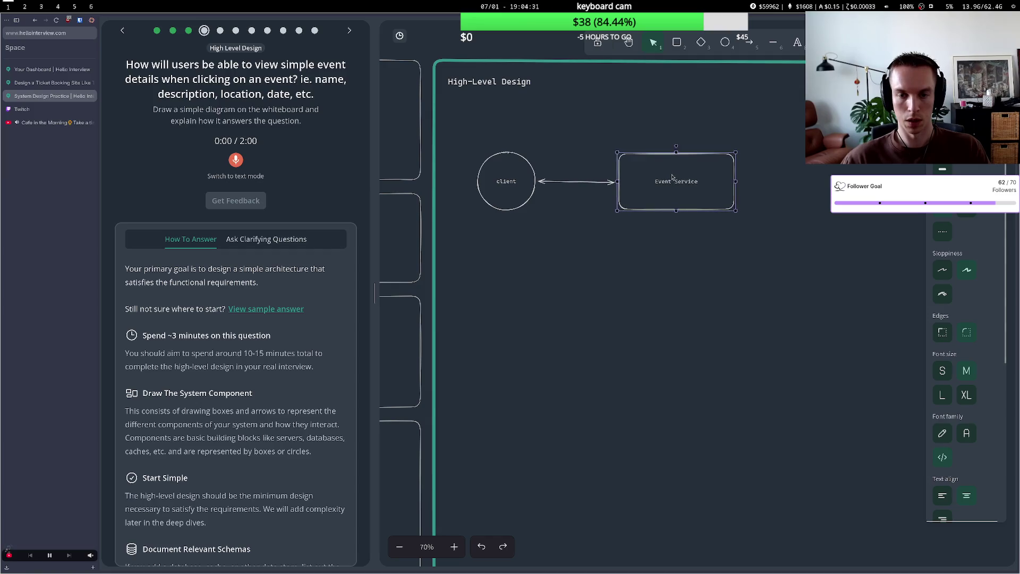
click(697, 136)
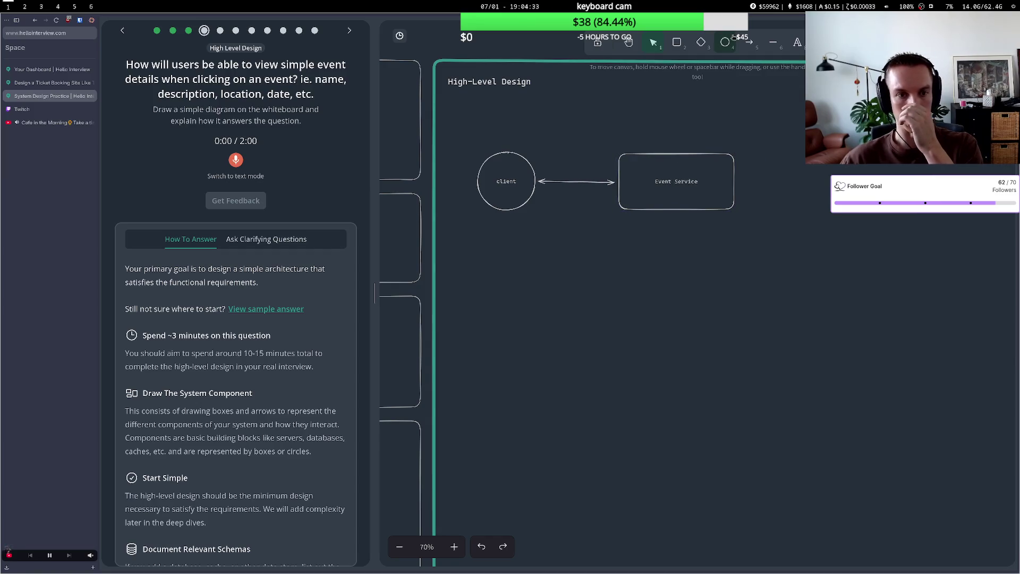
click(726, 42)
drag(786, 98, 874, 272)
Label the ellipse 'DB' and draw an arrow from Event Service to it.
key(Return)
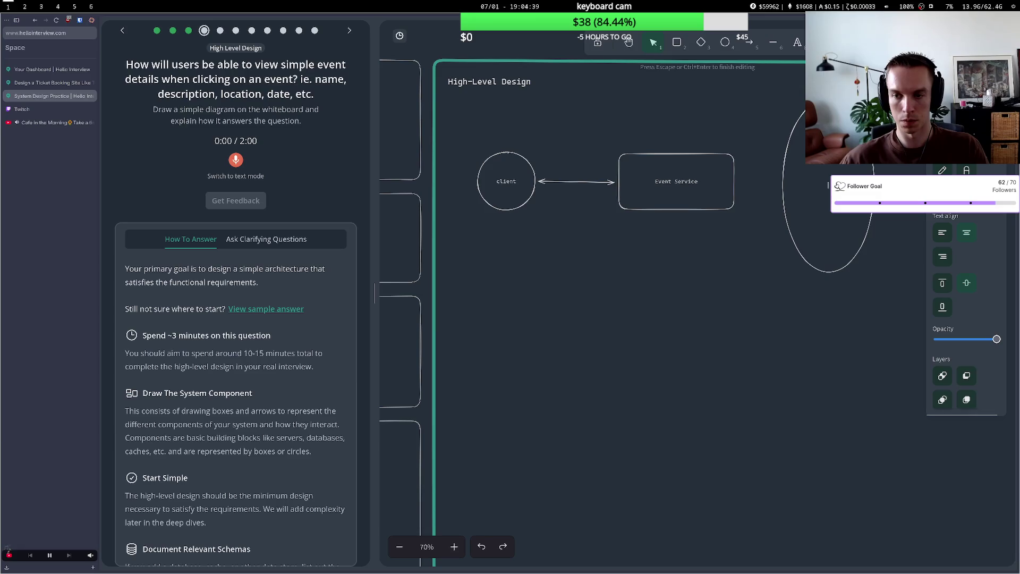
text(DB)
click(758, 293)
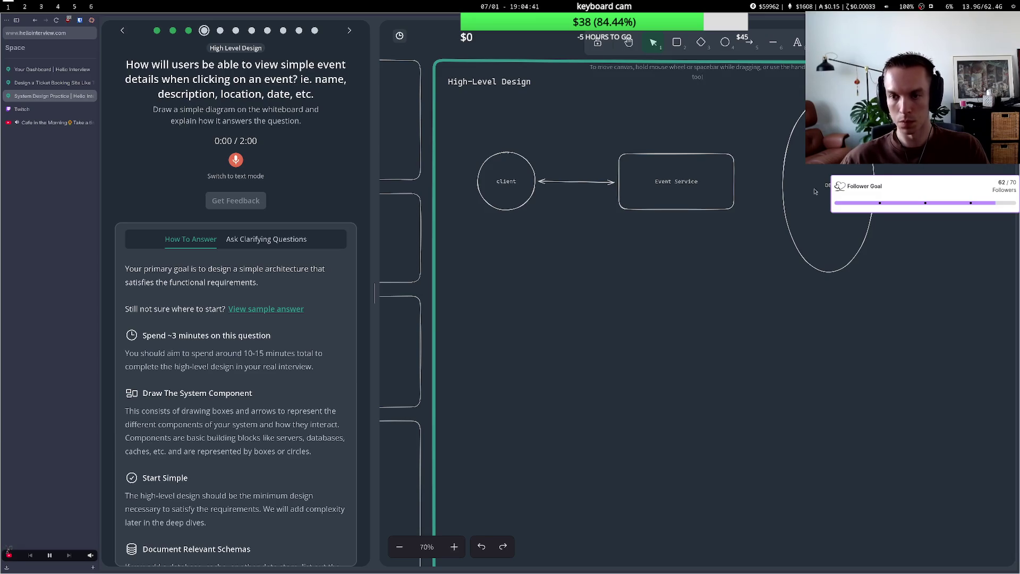
click(816, 191)
key(5)
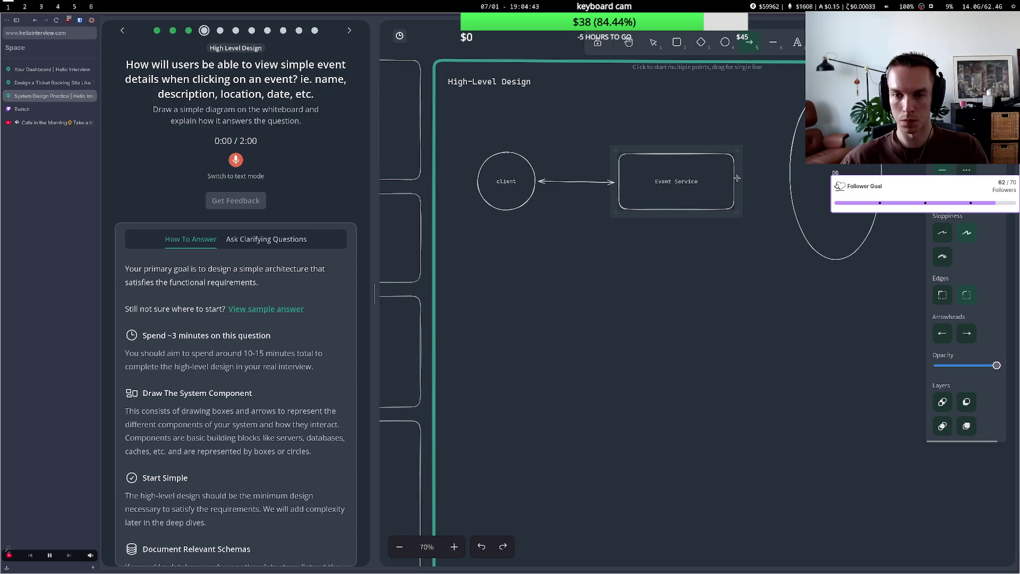
drag(738, 178, 786, 178)
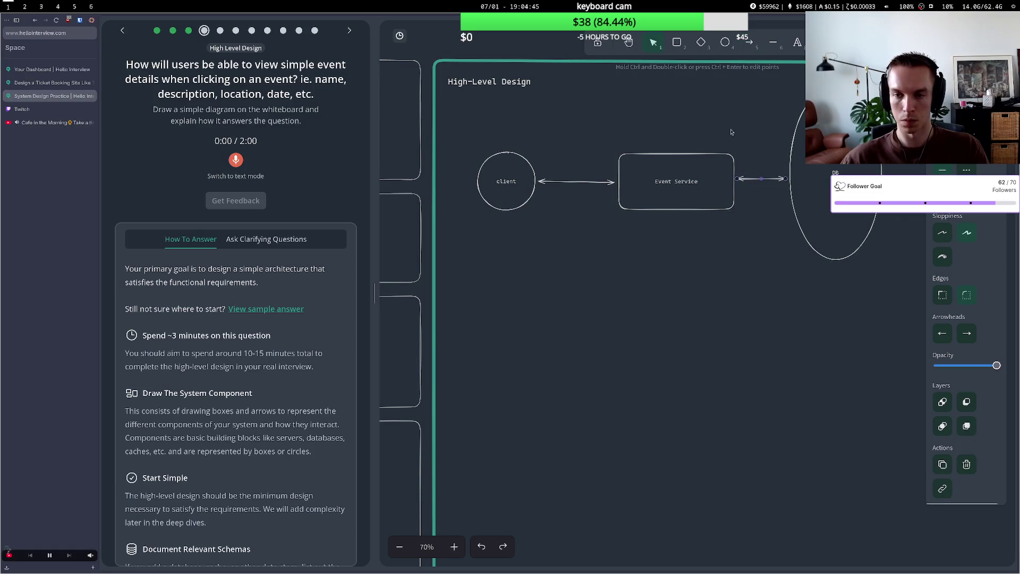
Pan the whiteboard with the hand tool to recentre the diagram, then return to selection.
key(h)
mouse_move(652, 120)
mouse_down()
mouse_move(592, 184)
mouse_move(600, 250)
mouse_up()
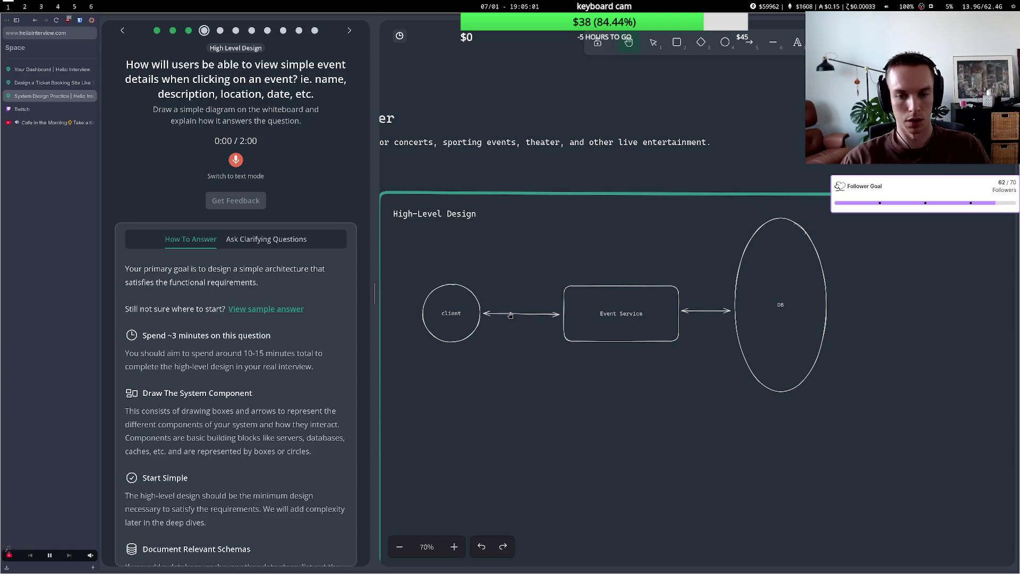
click(655, 49)
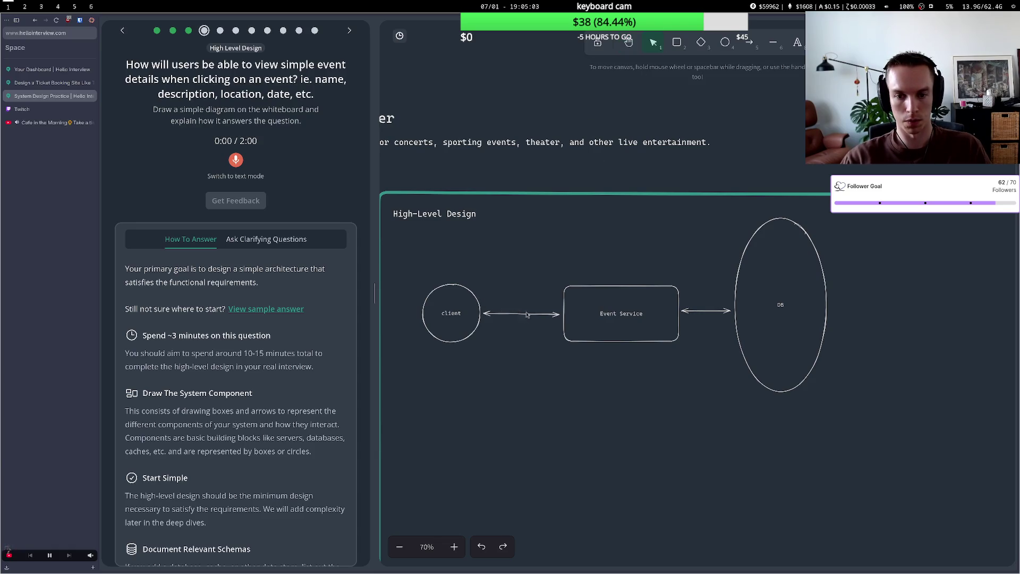
Label the client–Event Service arrow 'getEvent()' and start a text note beside DB.
double_click(522, 313)
text(getEvent)
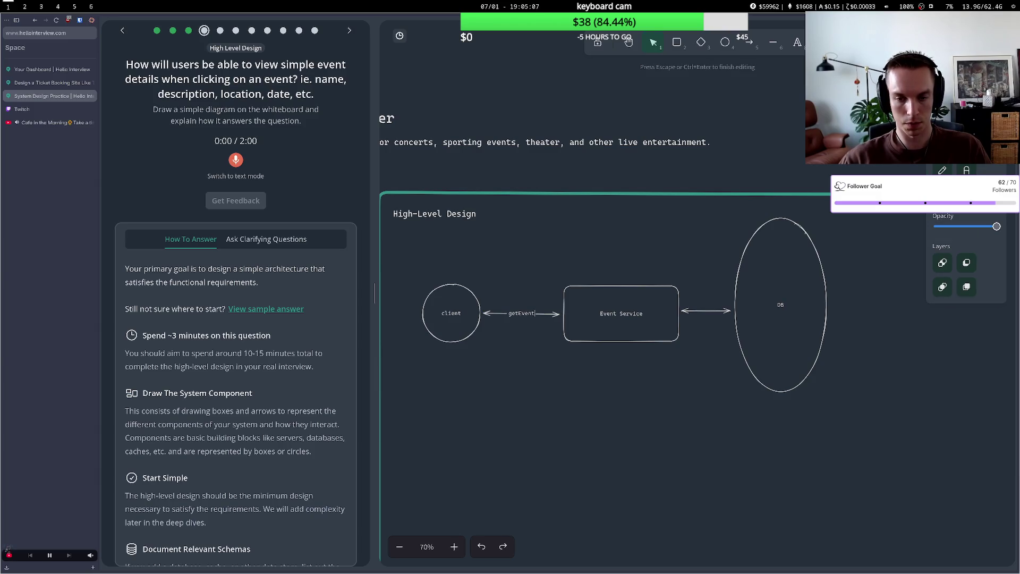
text(())
click(517, 310)
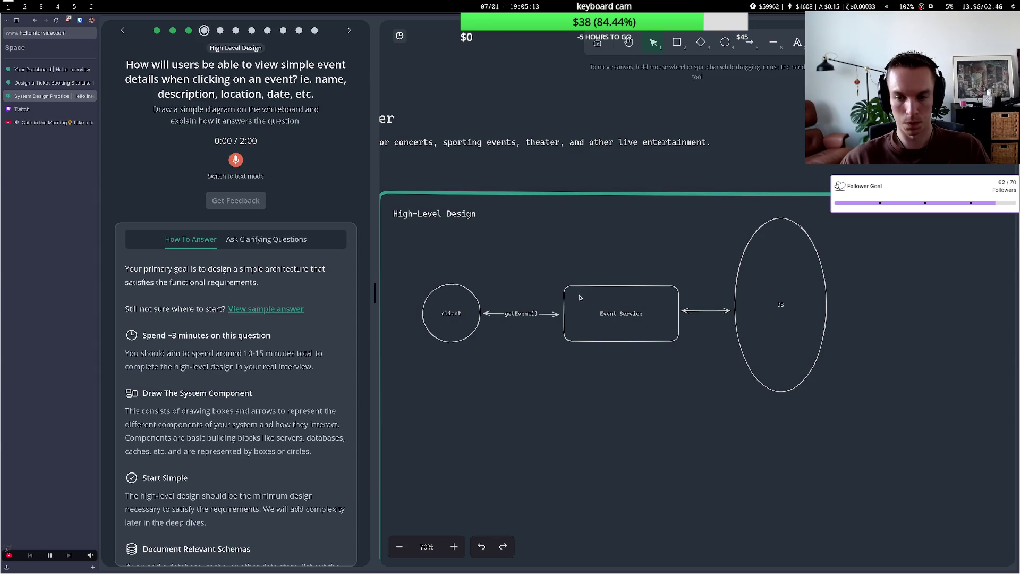
double_click(823, 224)
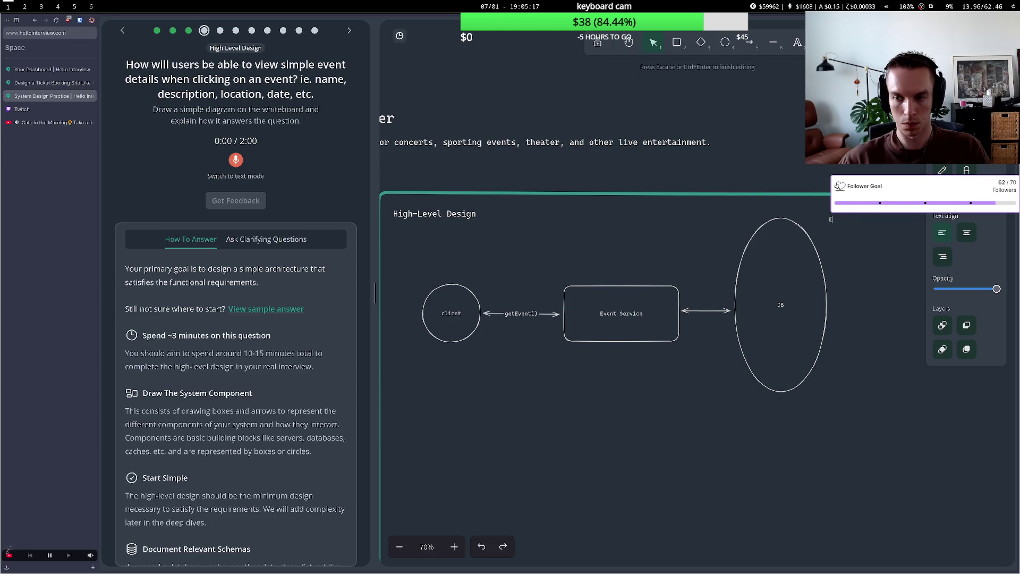
Write the Event note's first fields: id, name, desc and ticketIds: [...].
text(vent - id - )
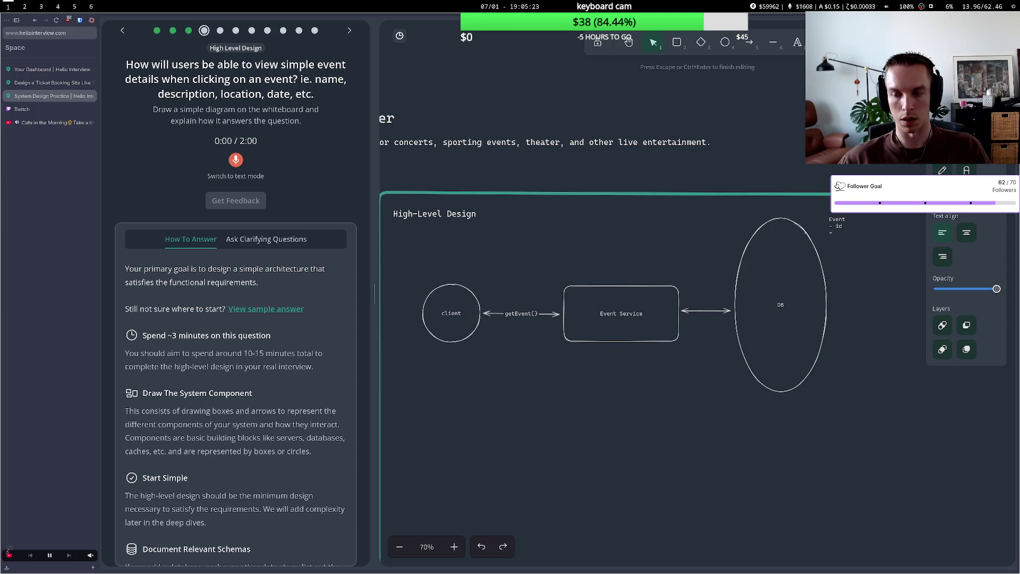
text(name)
key(Return)
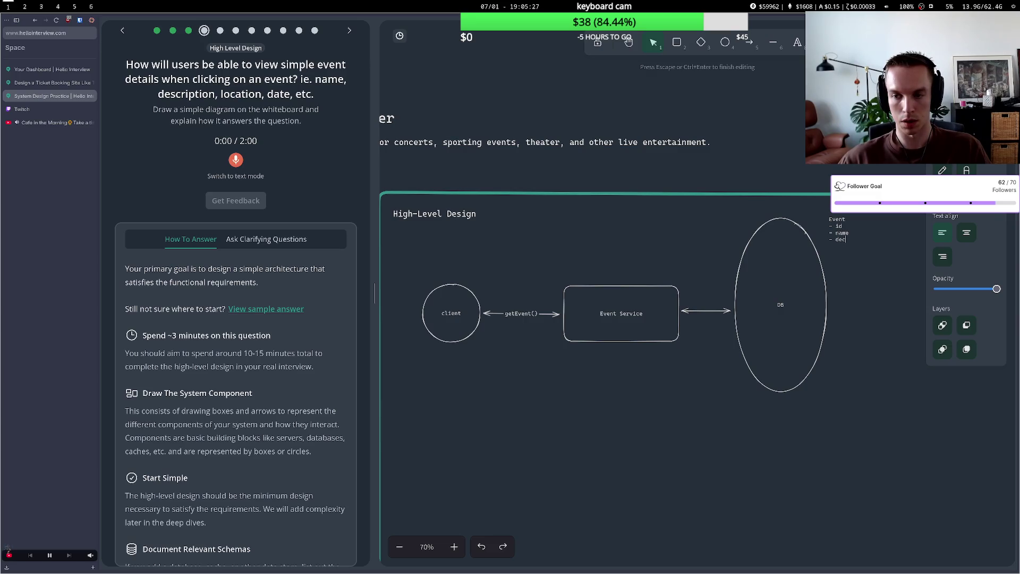
key(Return)
text(a)
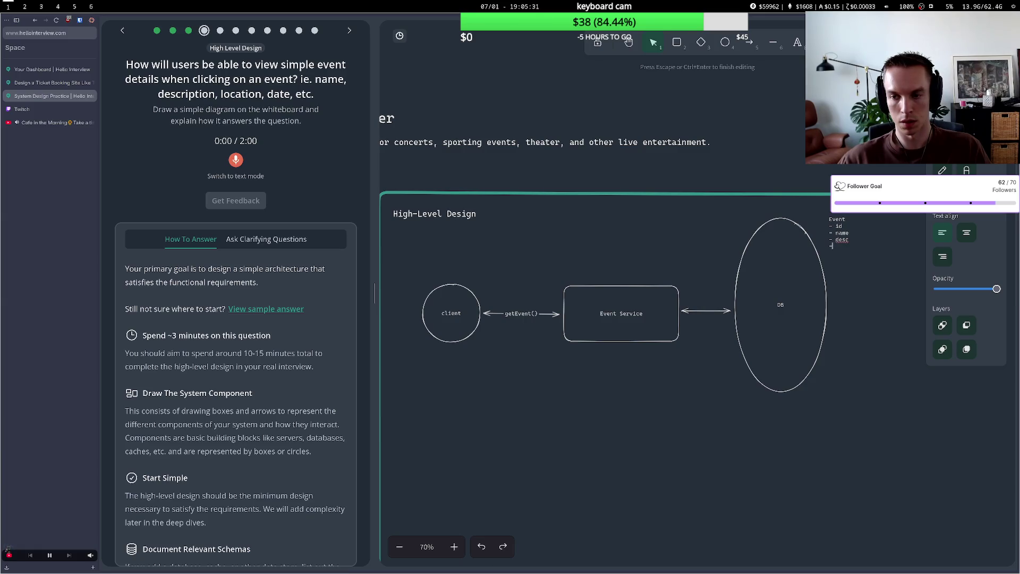
text(ick)
text([])
key(BackSpace)
key(BackSpace)
text(:[])
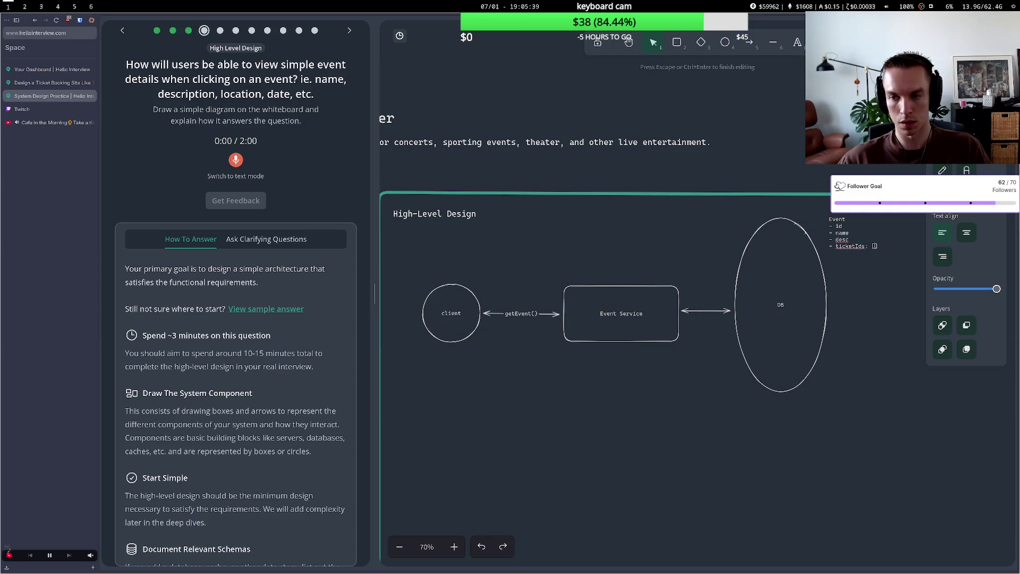
text(...)
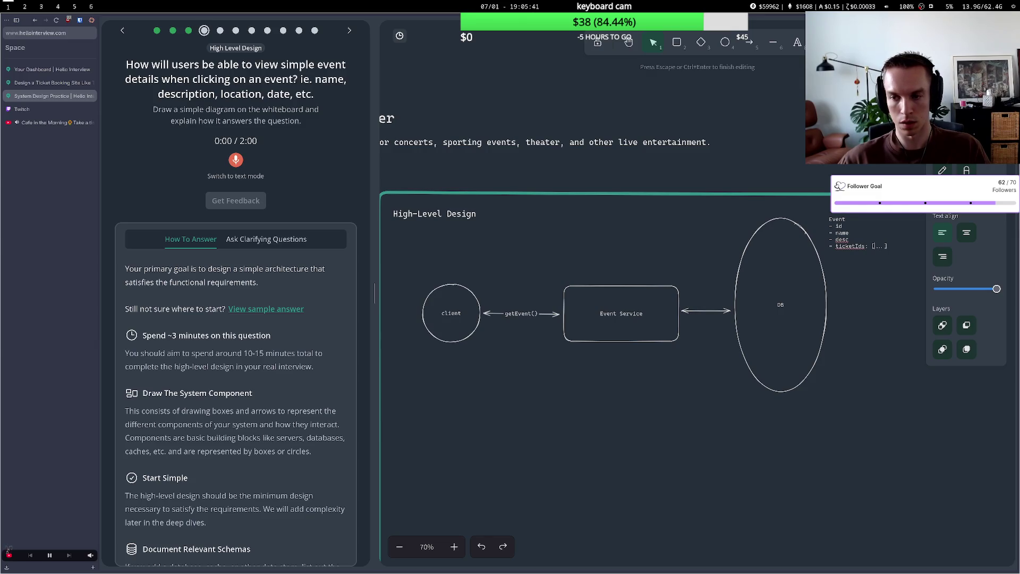
key(End)
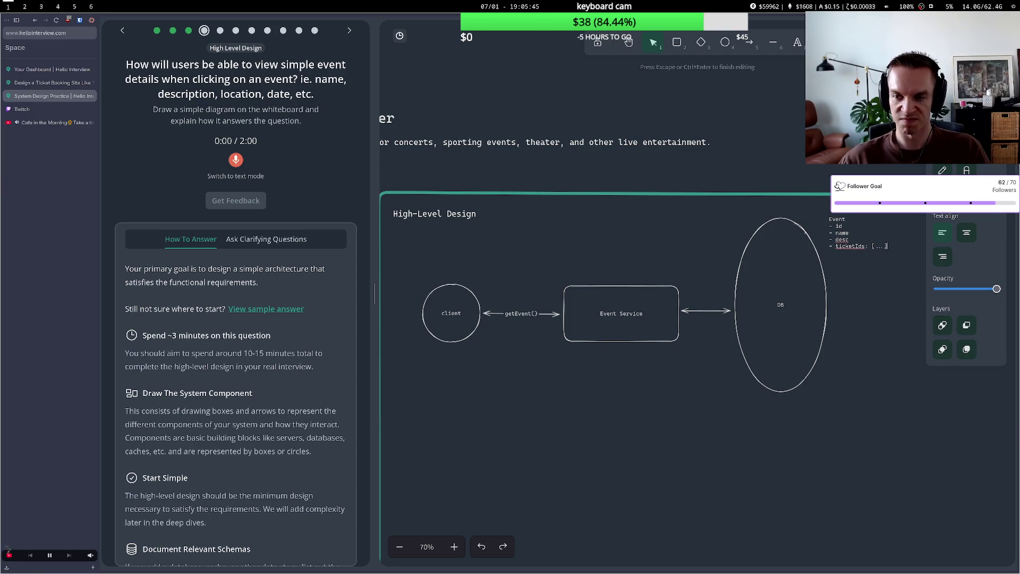
Add artist, location and date lines to the Event note, then nudge the client circle left.
key(Return)
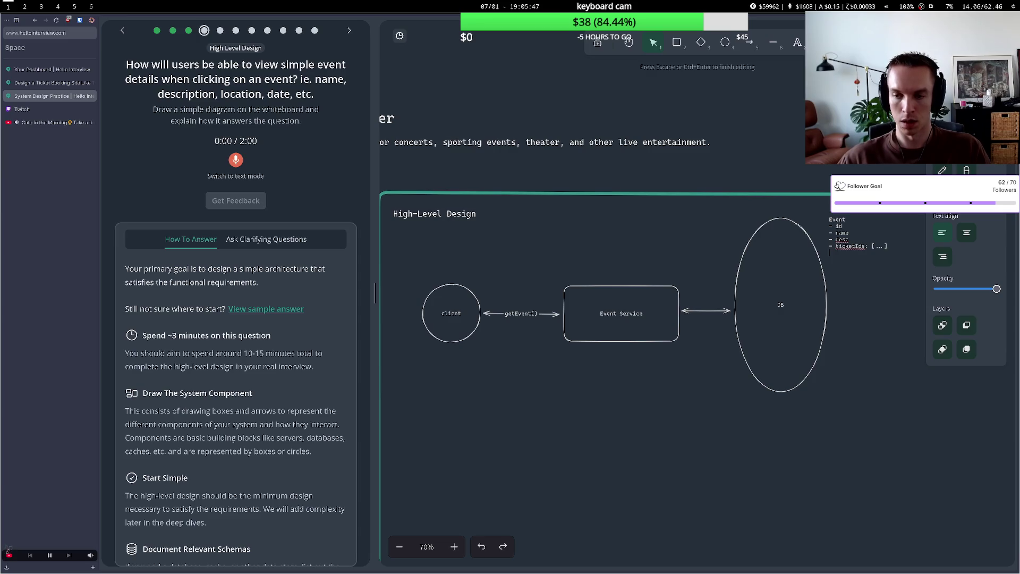
text(-)
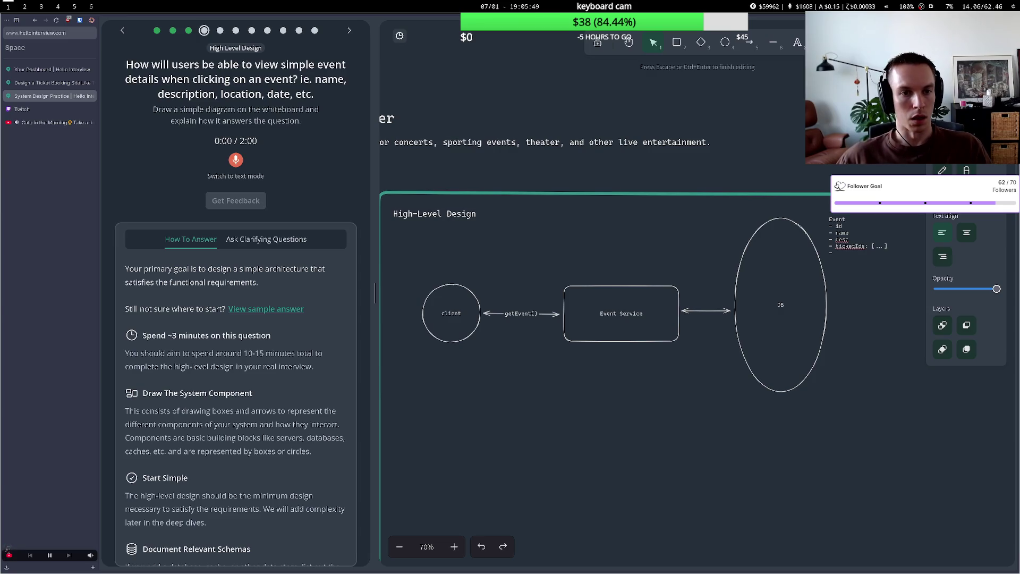
text(ir)
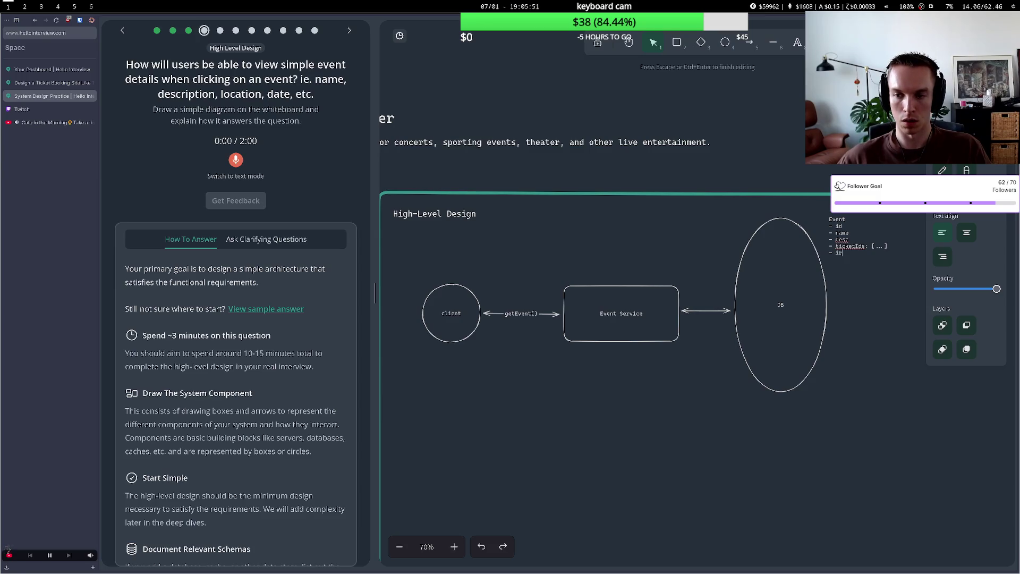
text(rte)
text(st)
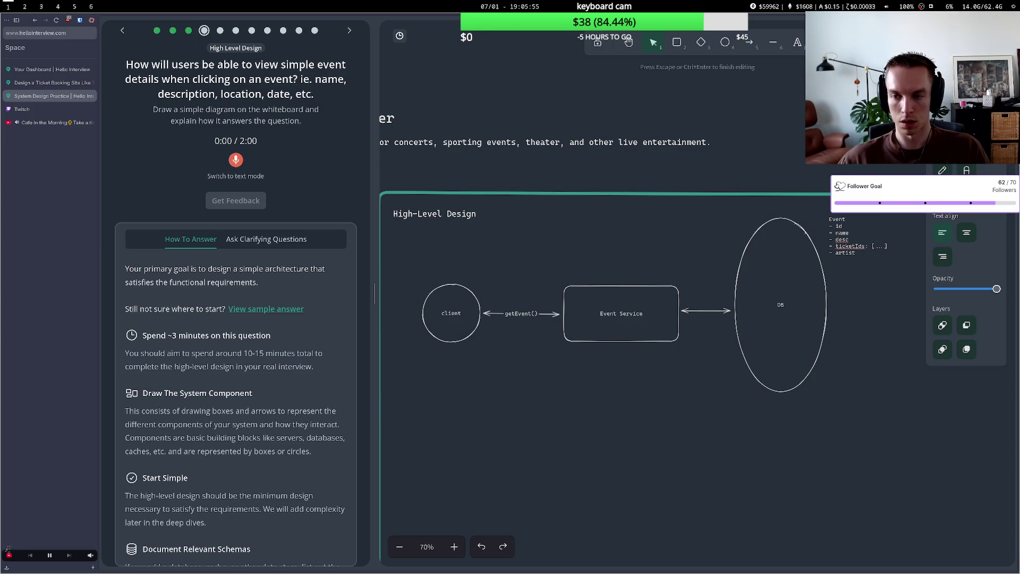
key(Return)
text(- loca)
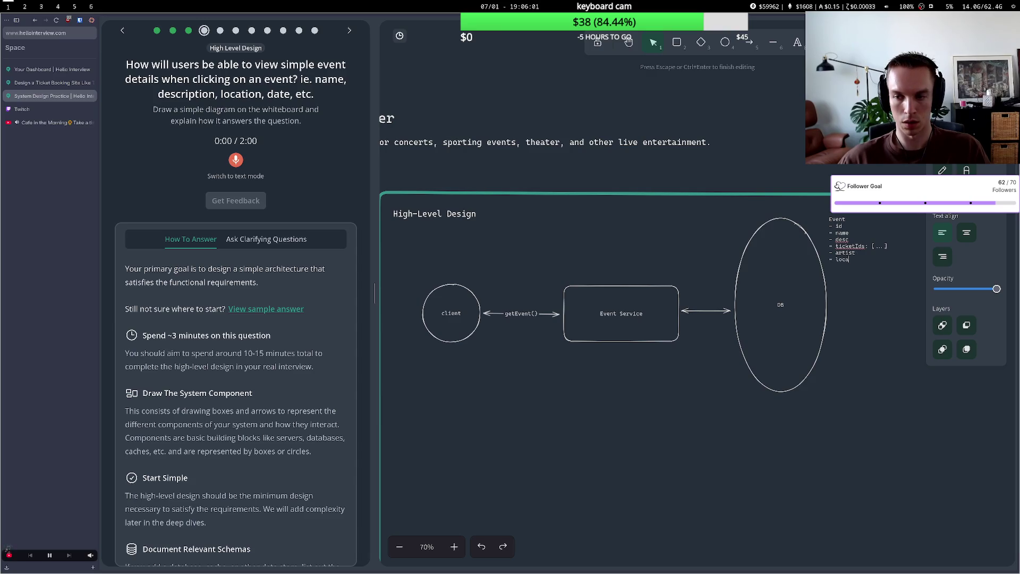
text(tion)
key(Return)
text(- date)
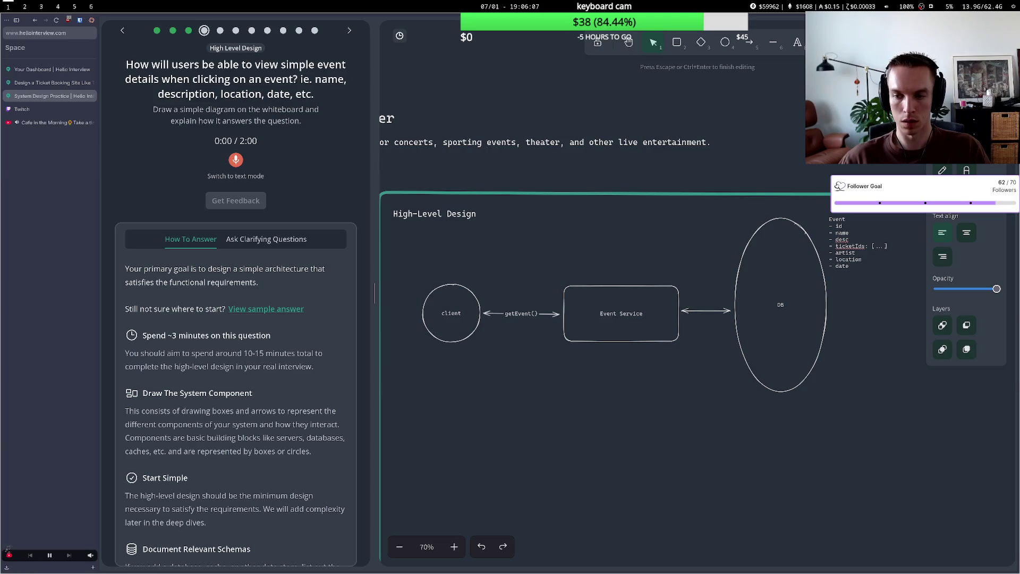
click(701, 220)
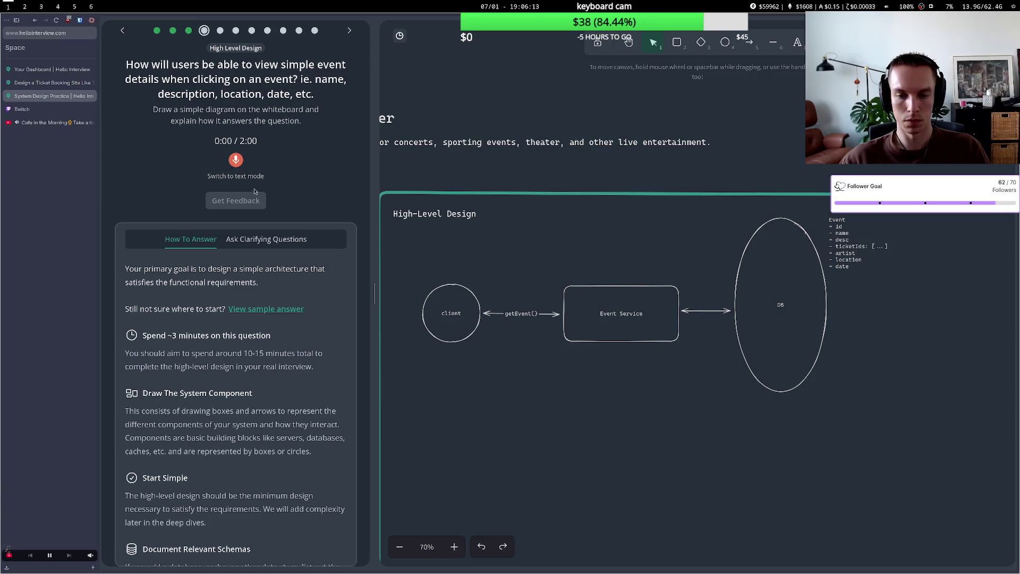
drag(454, 305, 435, 306)
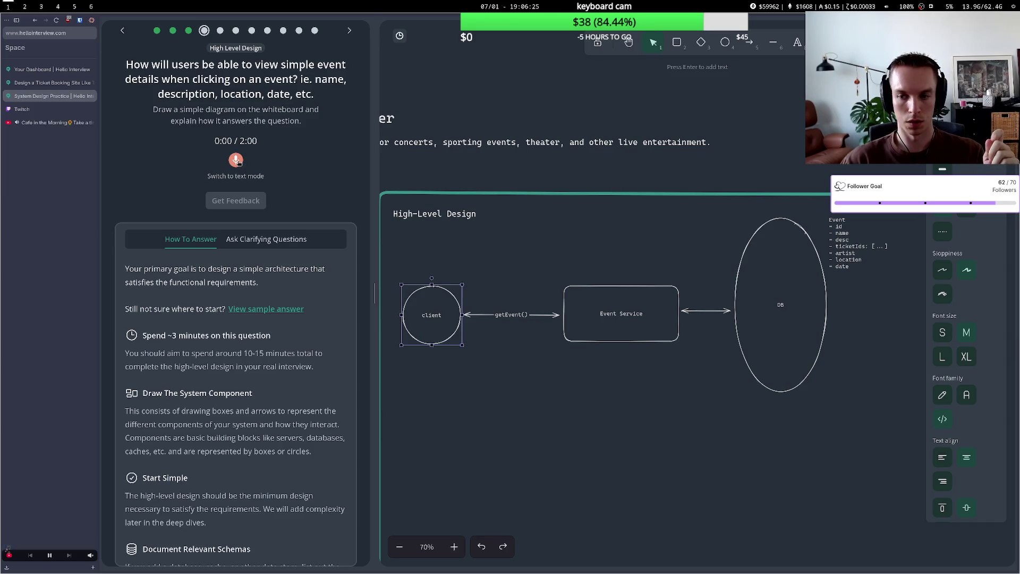
Record a spoken explanation of the client–Event Service–DB flow, granting microphone access.
click(237, 160)
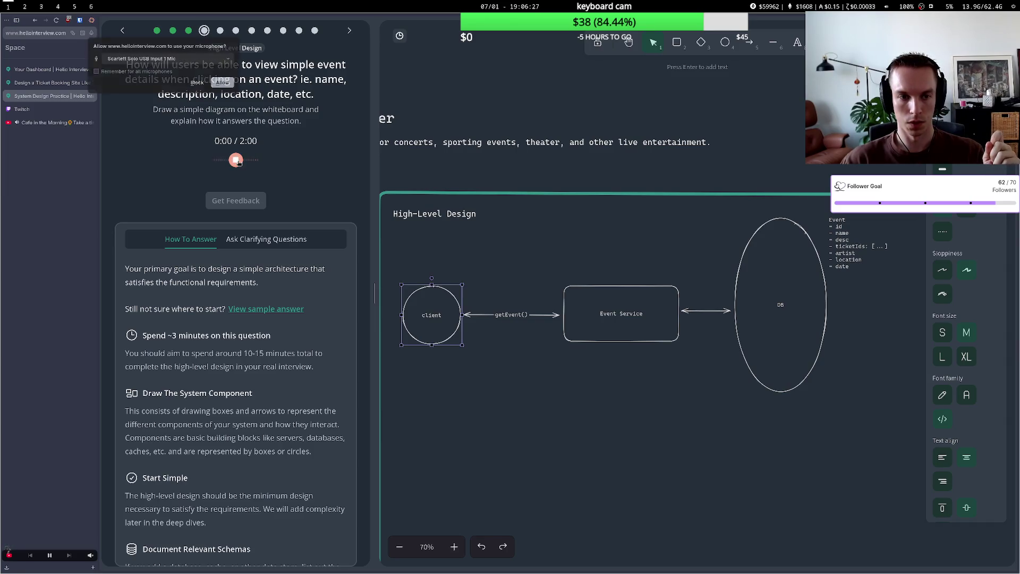
click(231, 84)
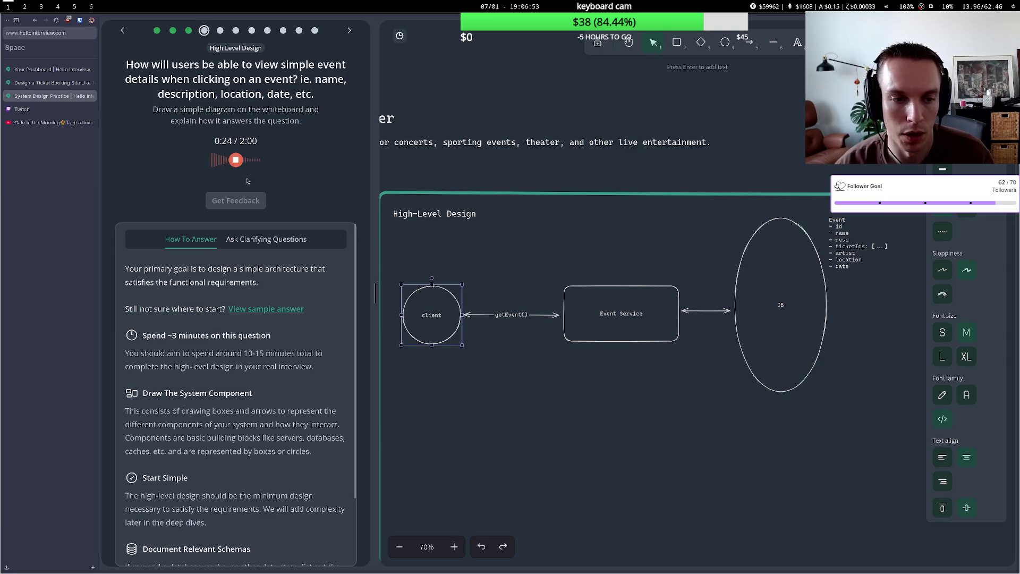
click(236, 160)
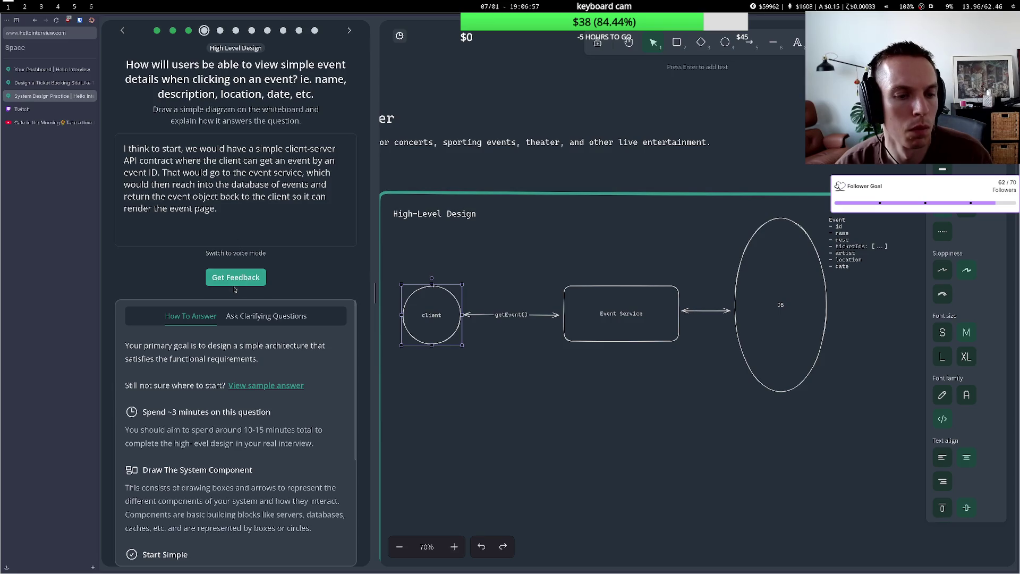
Request feedback on the diagram and highlight the suggestion about separating ticket information.
click(235, 282)
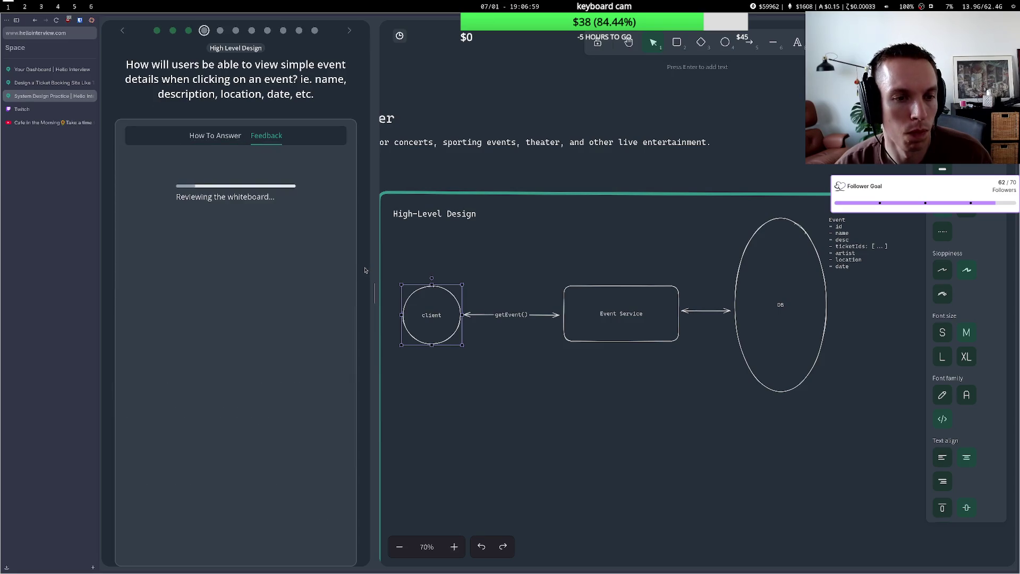
scroll(263, 287, down, 5)
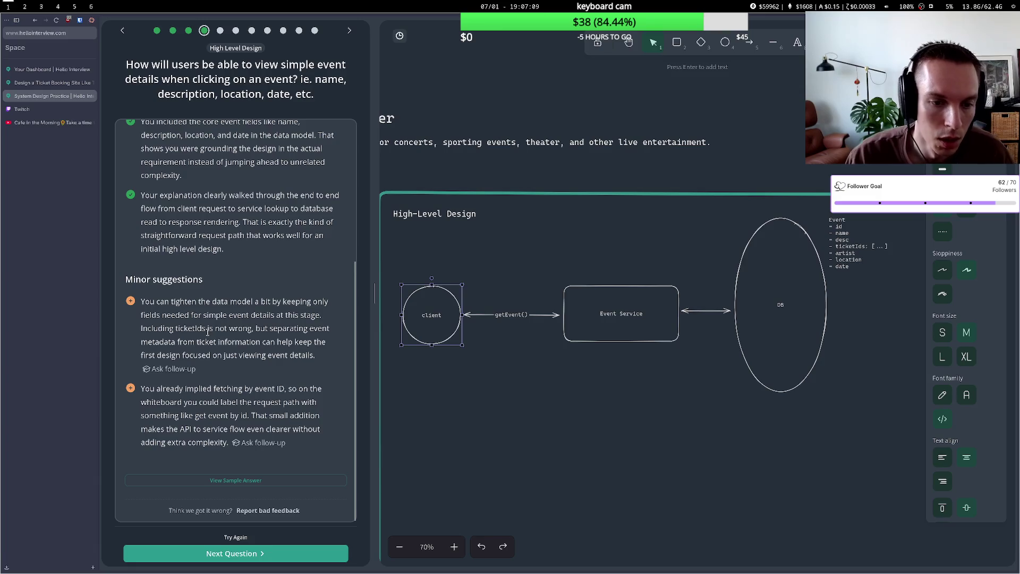
drag(184, 340, 307, 353)
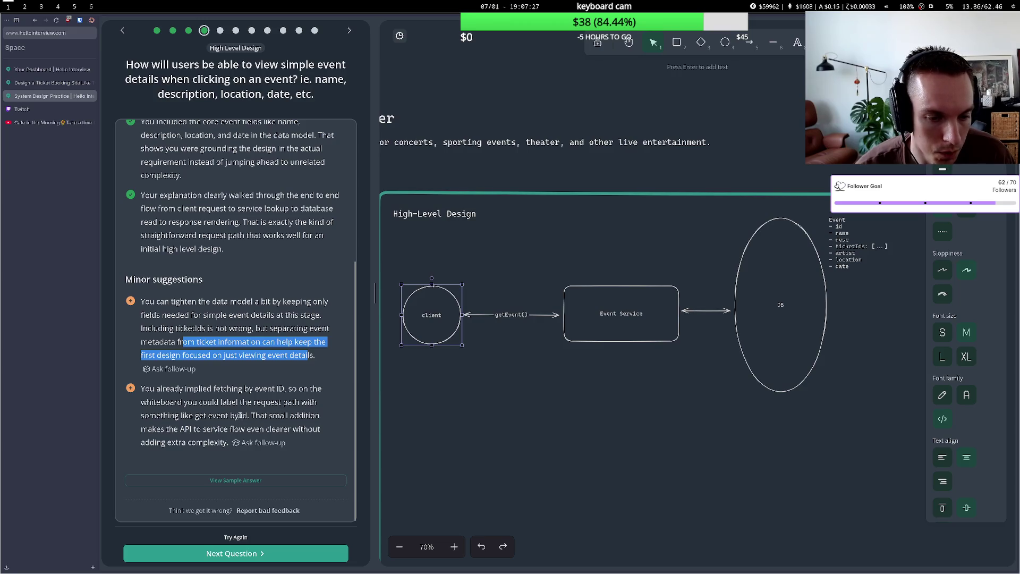
Rename the client–Event Service arrow label to getEvent(eventId).
click(275, 414)
double_click(526, 315)
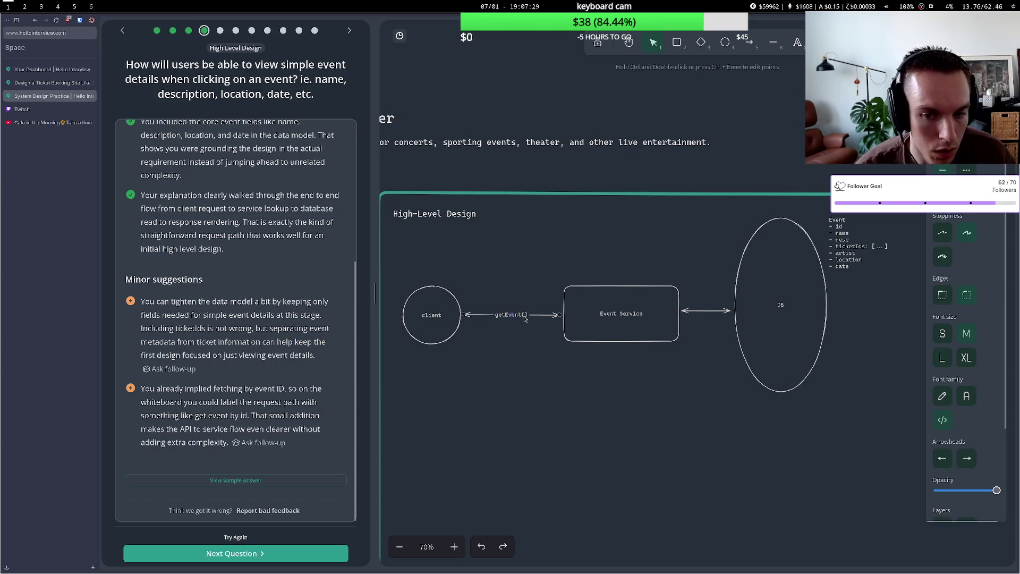
click(527, 315)
text(id)
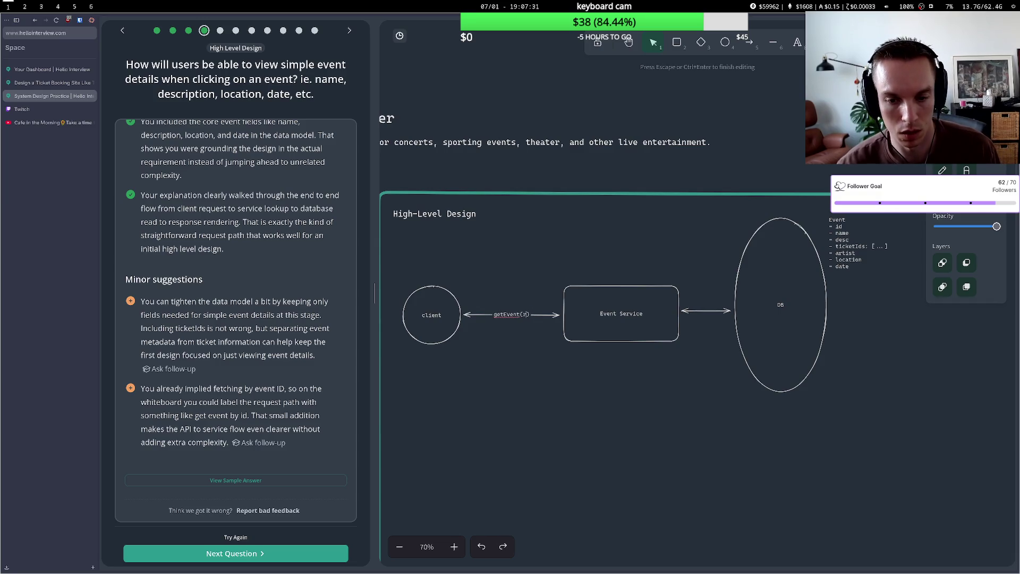
key(BackSpace)
key(BackSpace)
text(eventId)
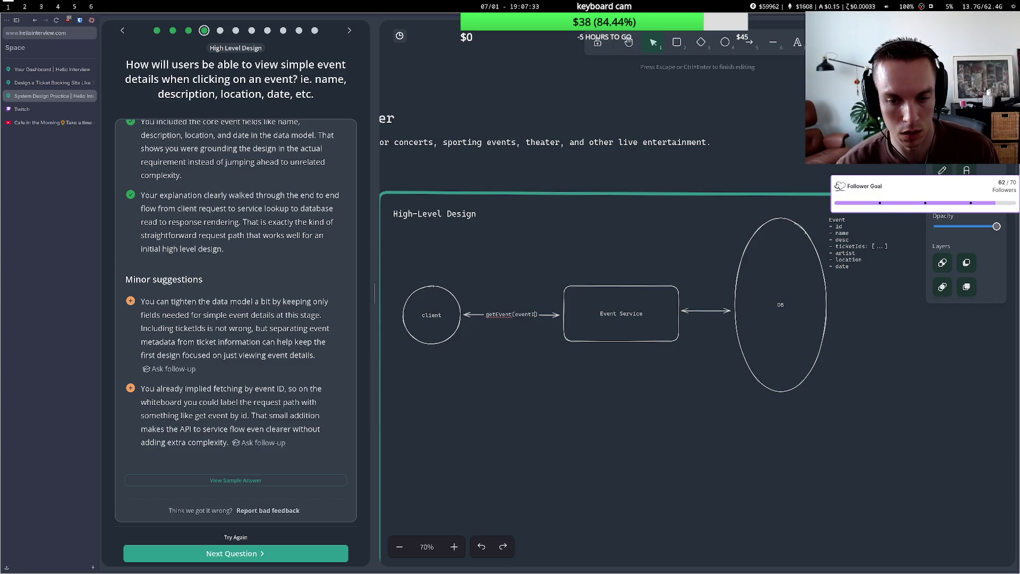
key(Escape)
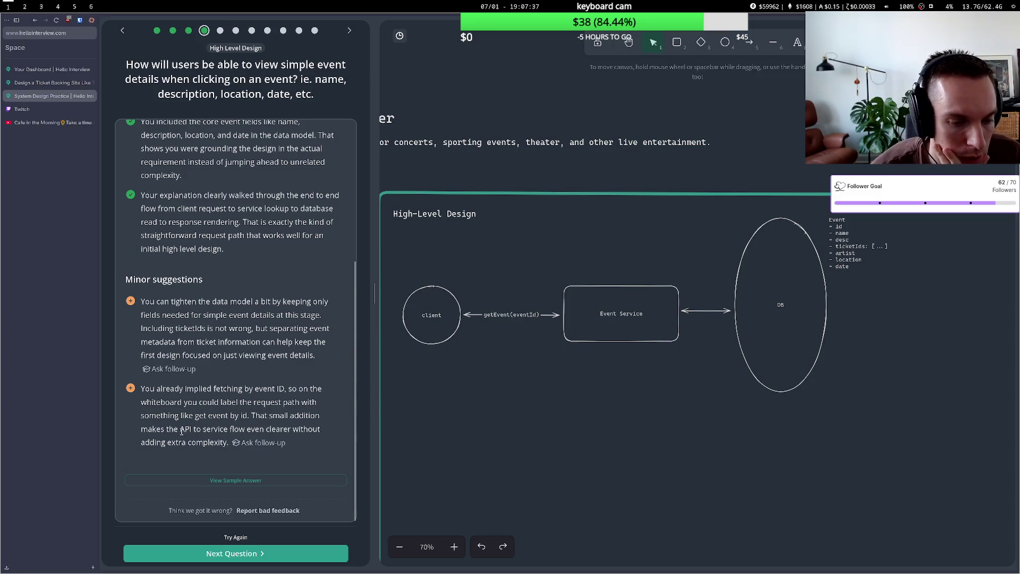
Bring up the sample answer diagram.
drag(180, 429, 216, 429)
click(214, 432)
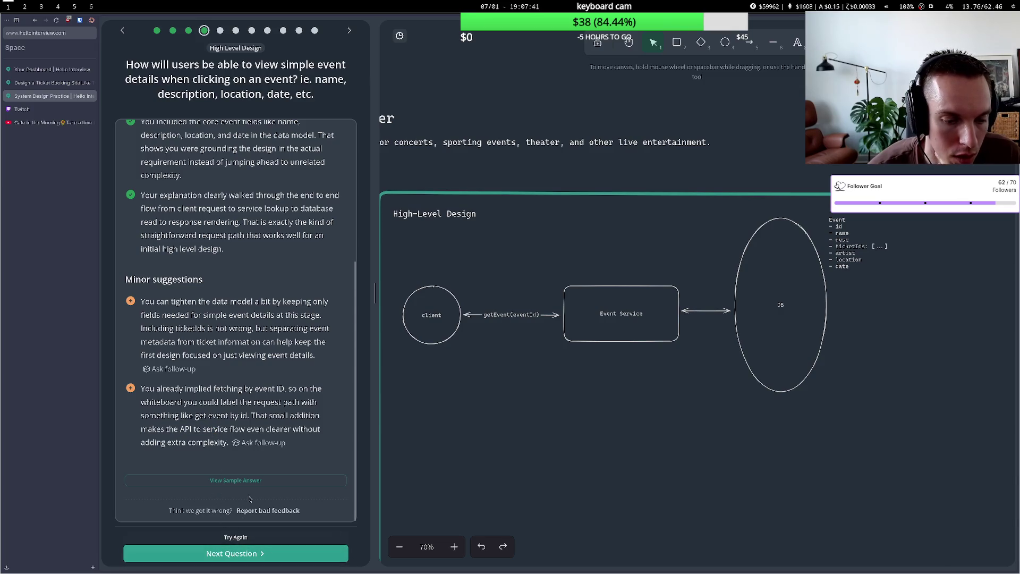
click(235, 480)
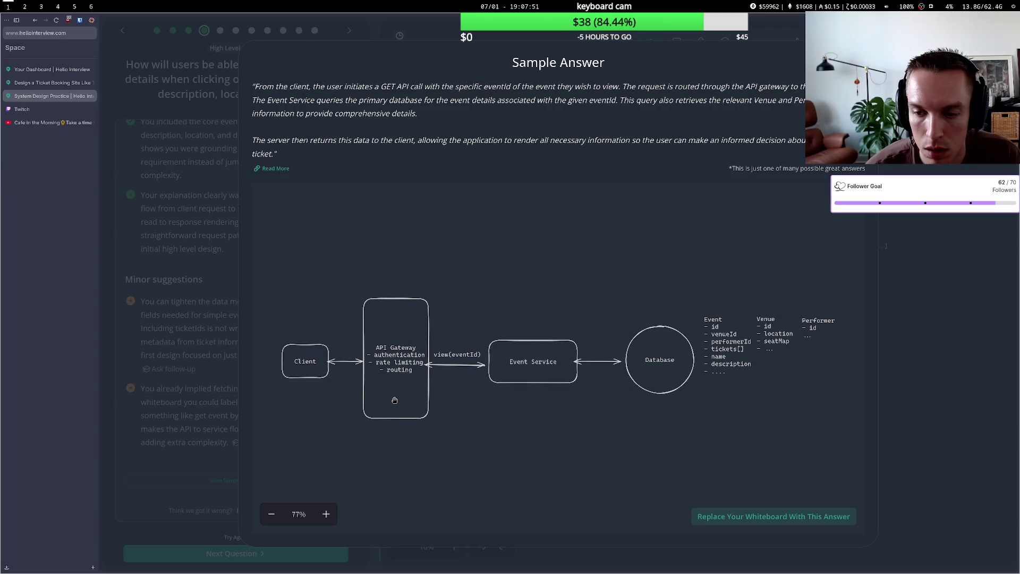
Dismiss the Sample Answer modal by clicking outside it.
click(911, 372)
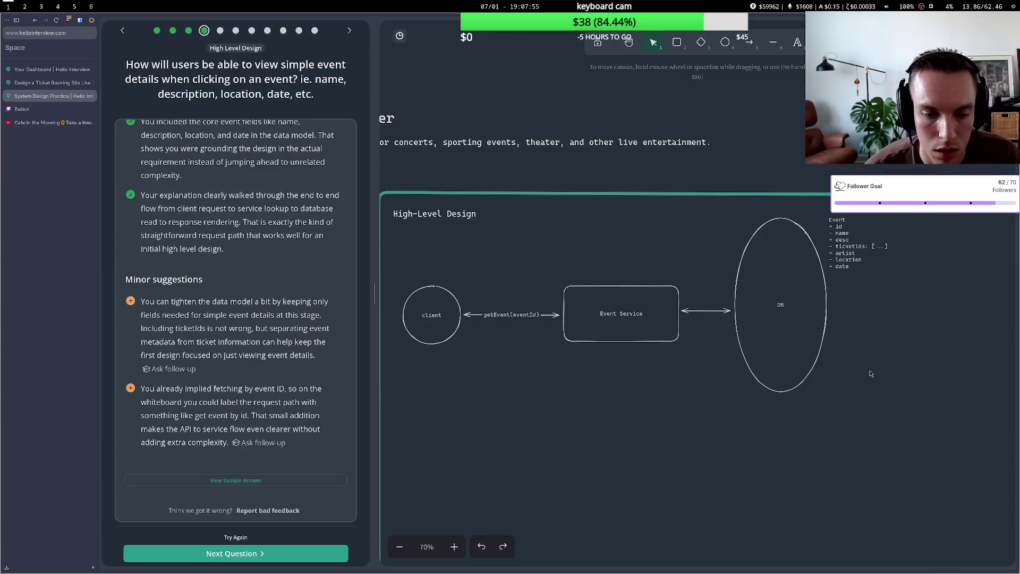
Advance to the event-search question and select the DB ellipse.
click(220, 555)
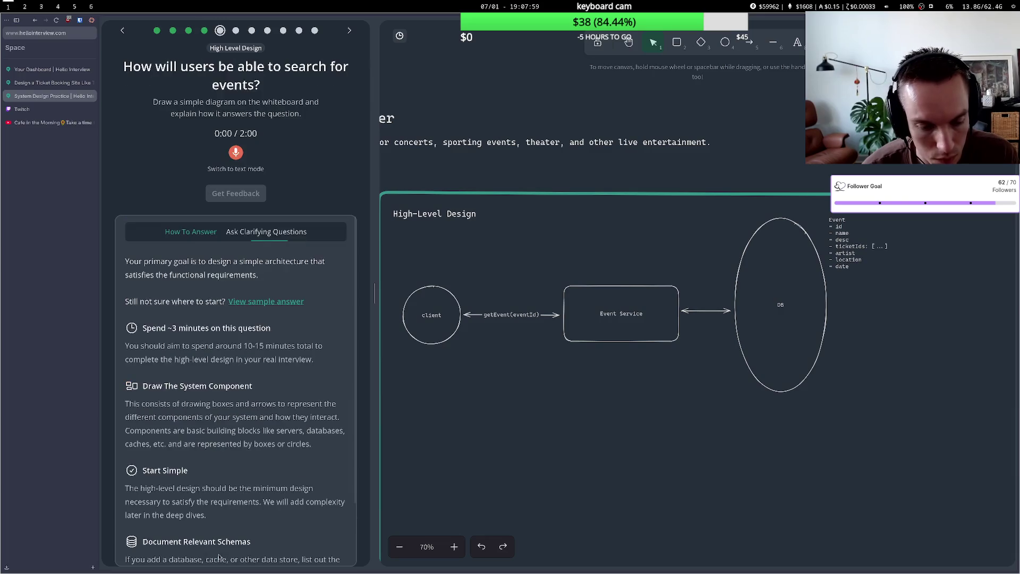
double_click(191, 66)
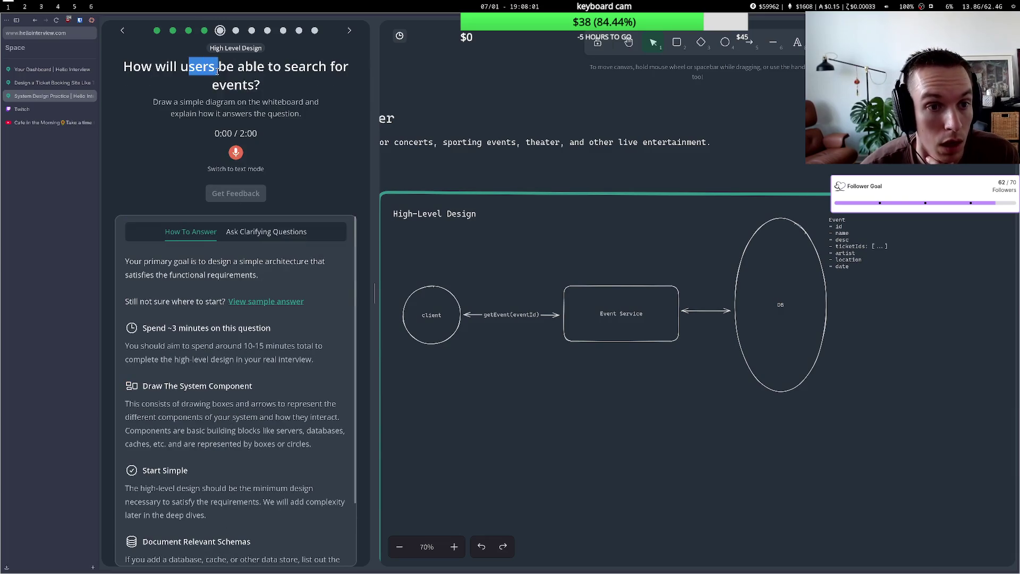
click(203, 68)
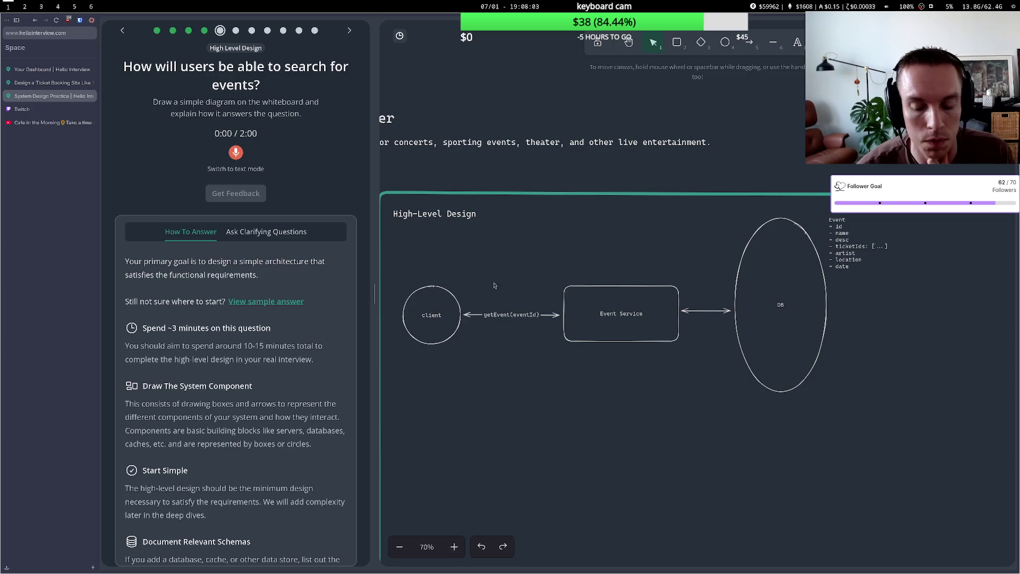
drag(761, 283, 764, 282)
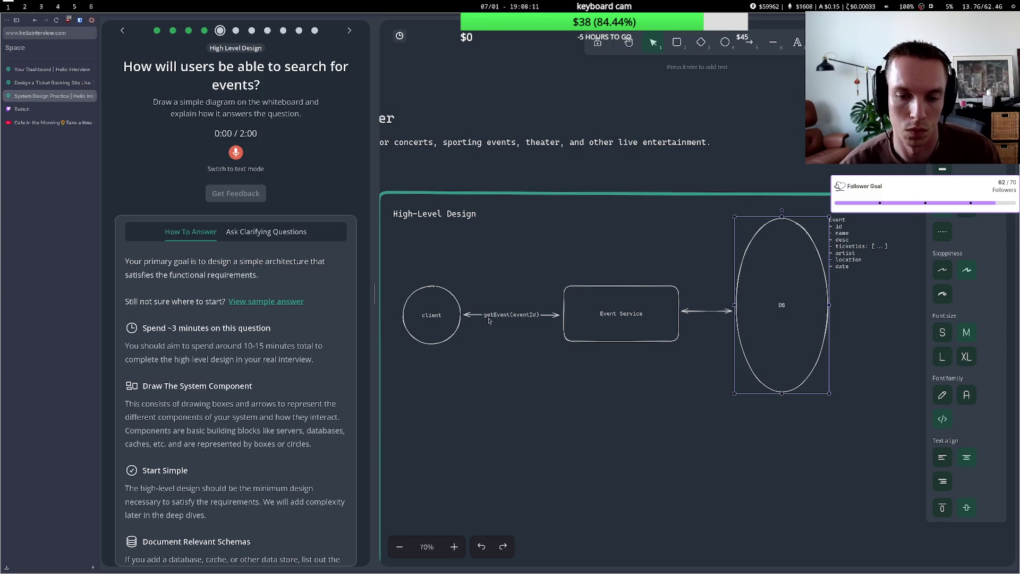
Add a getEvents(location?, artist?, date?, etc) line under getEvent(eventId) on the client arrow.
double_click(492, 315)
key(End)
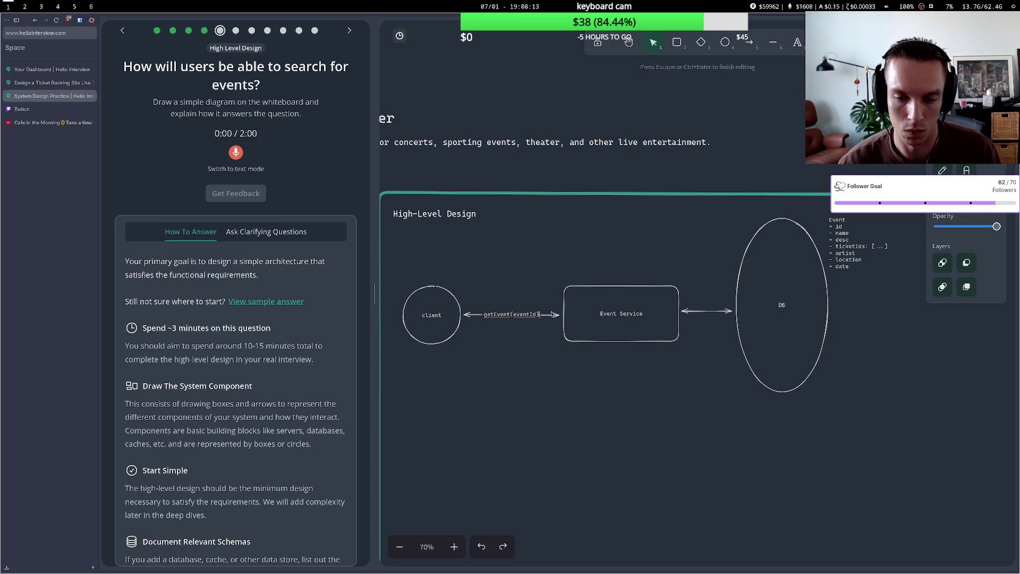
key(Return)
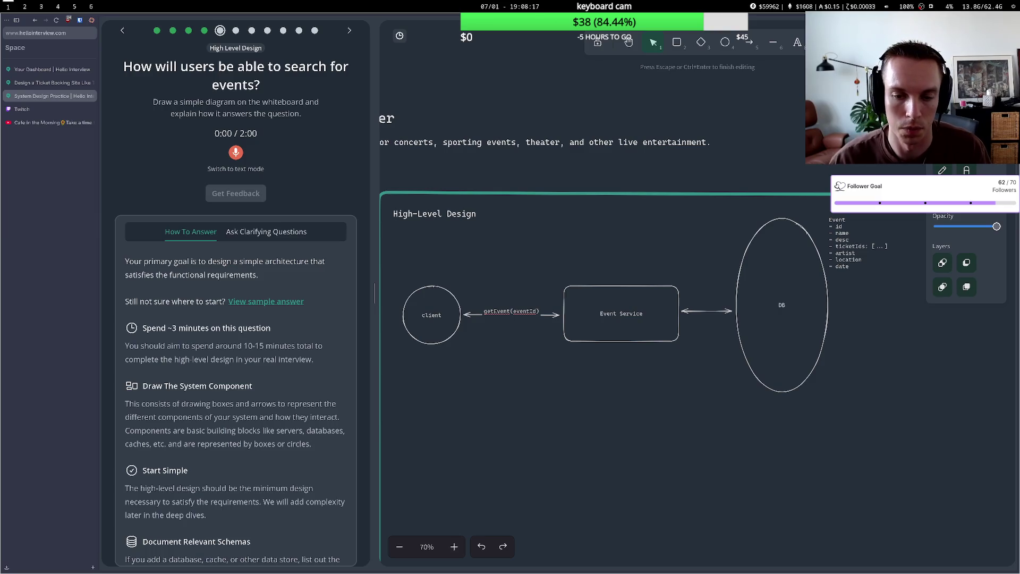
text(getEvents()
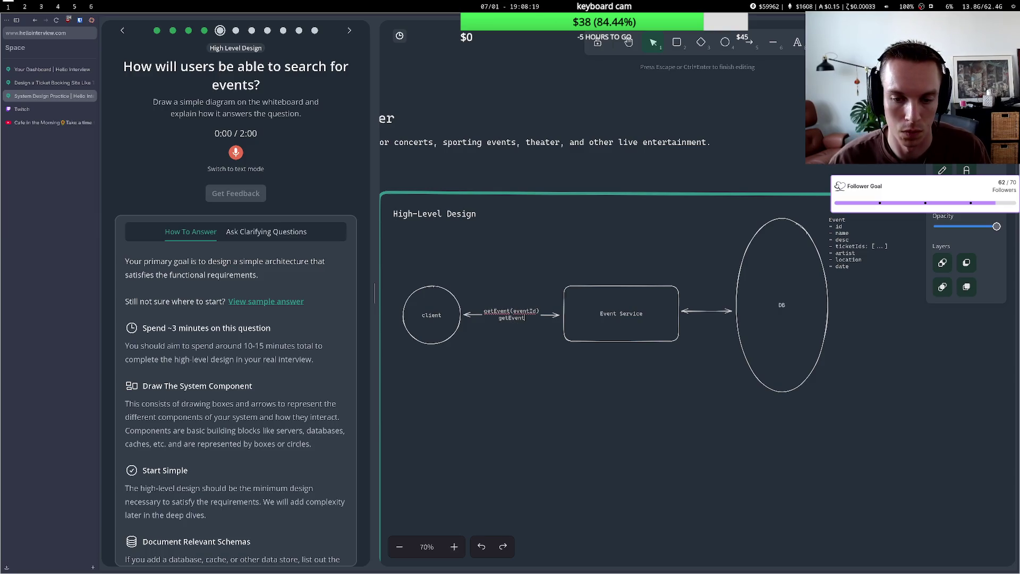
text(lo)
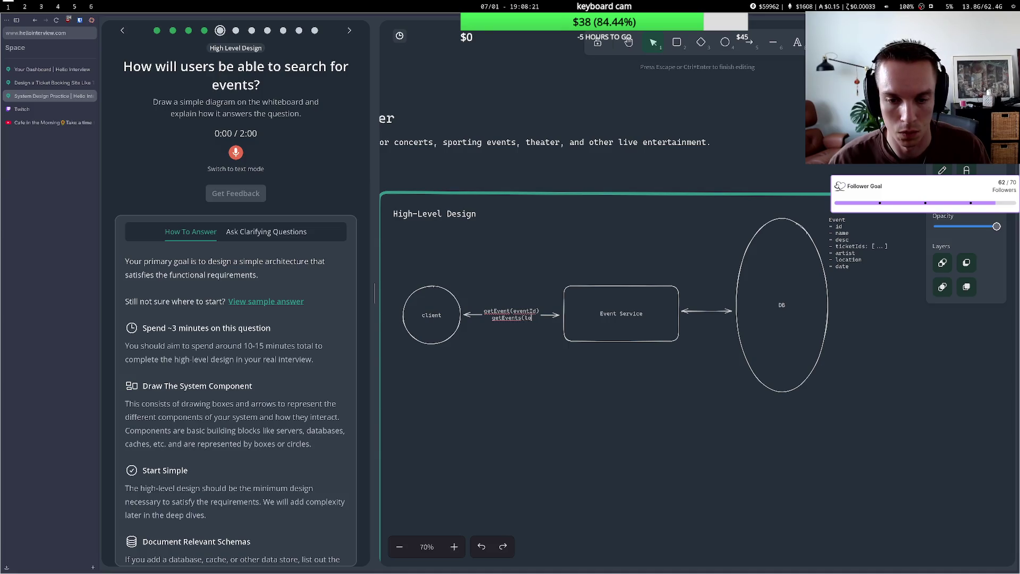
text(cation.)
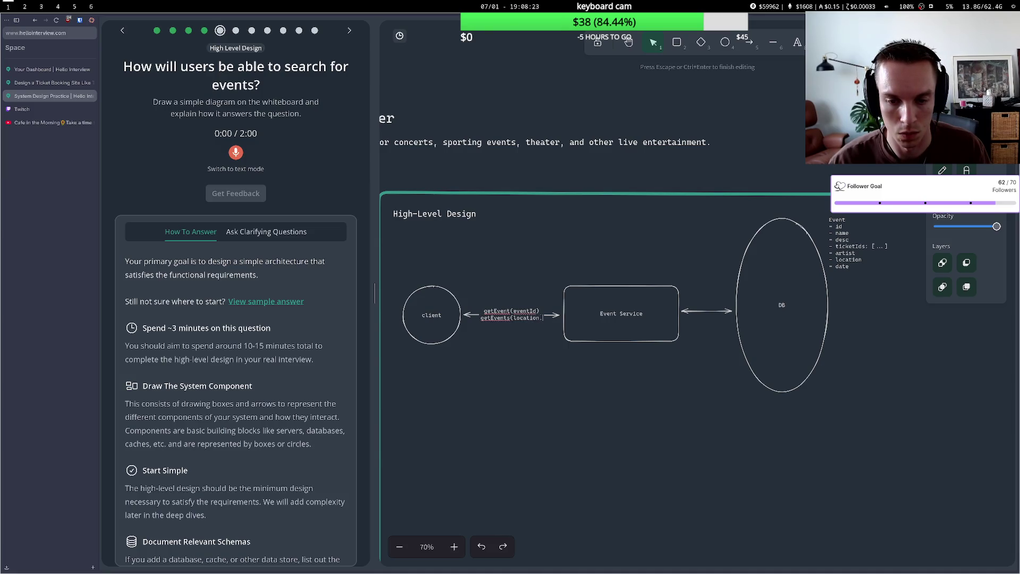
key(BackSpace)
text(?)
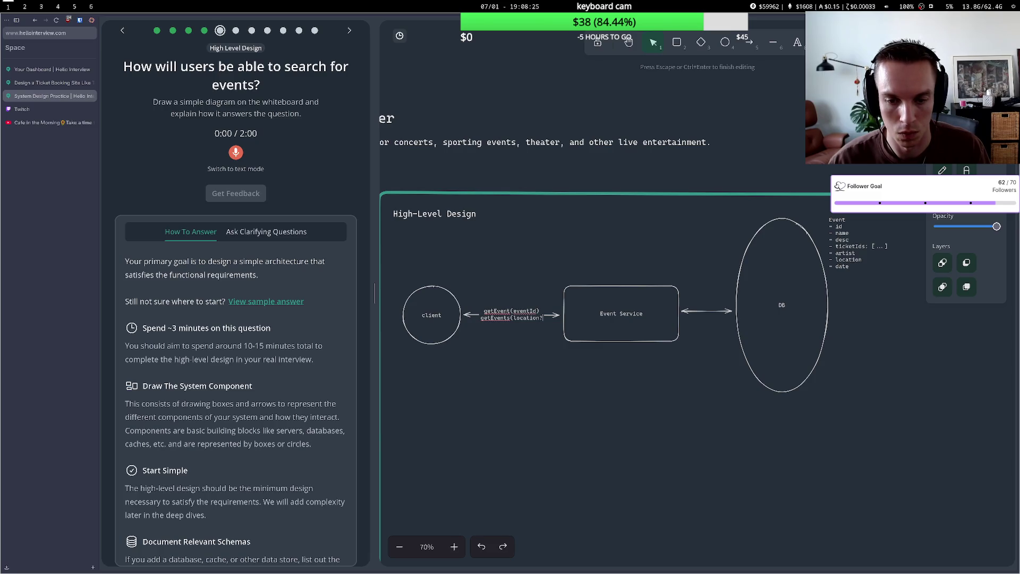
text(, art)
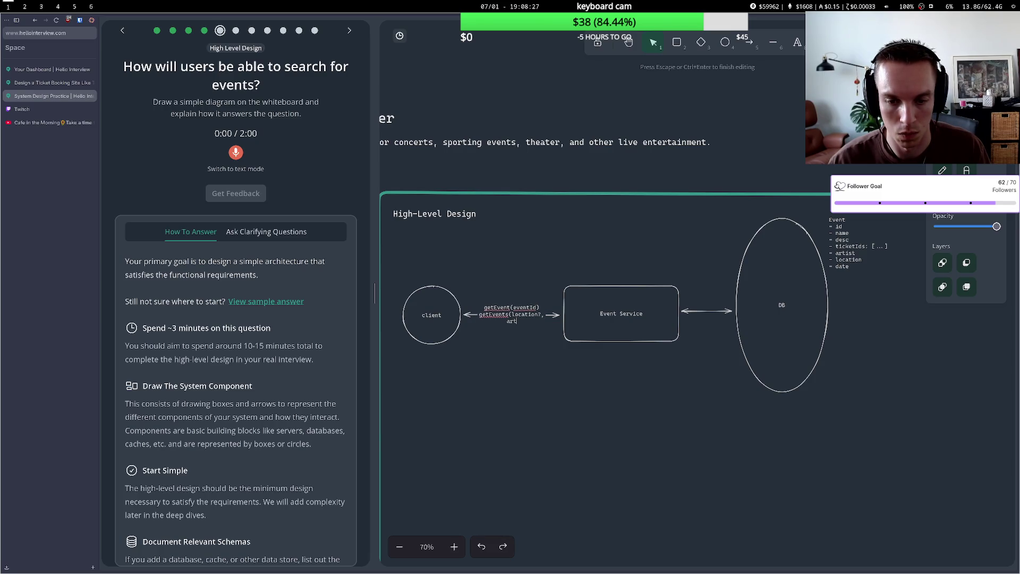
text(ist?, )
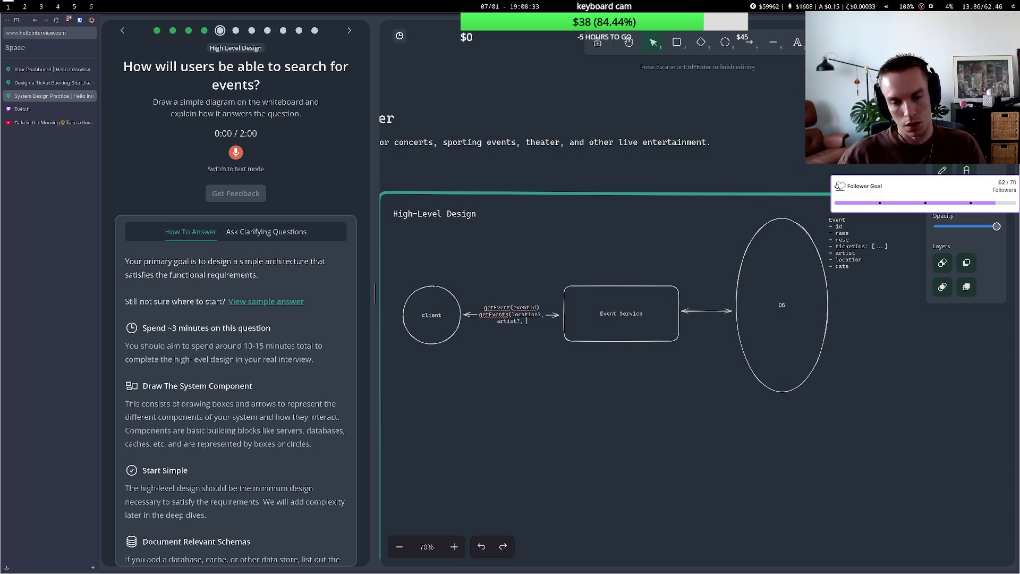
text(date)
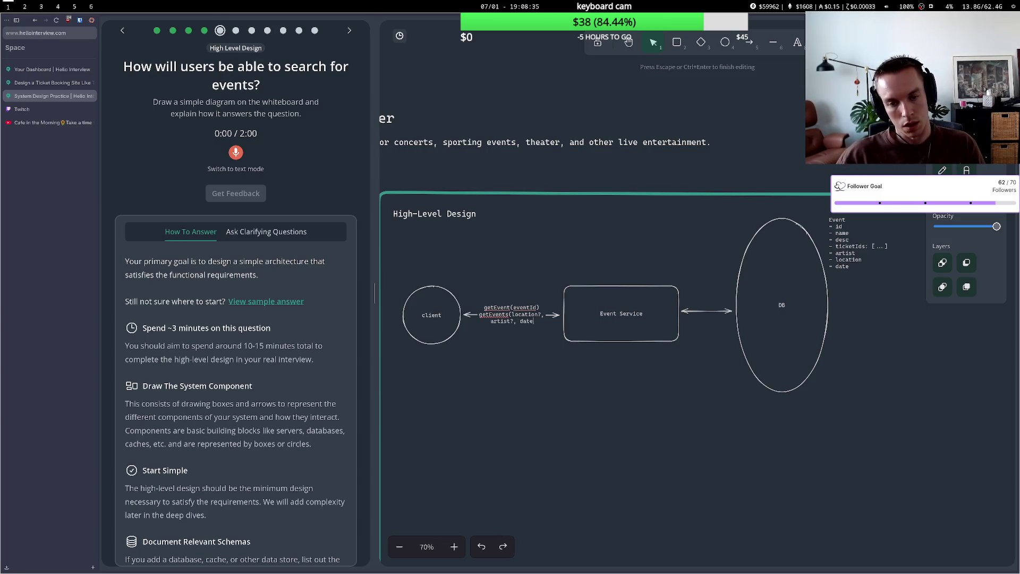
text(?, )
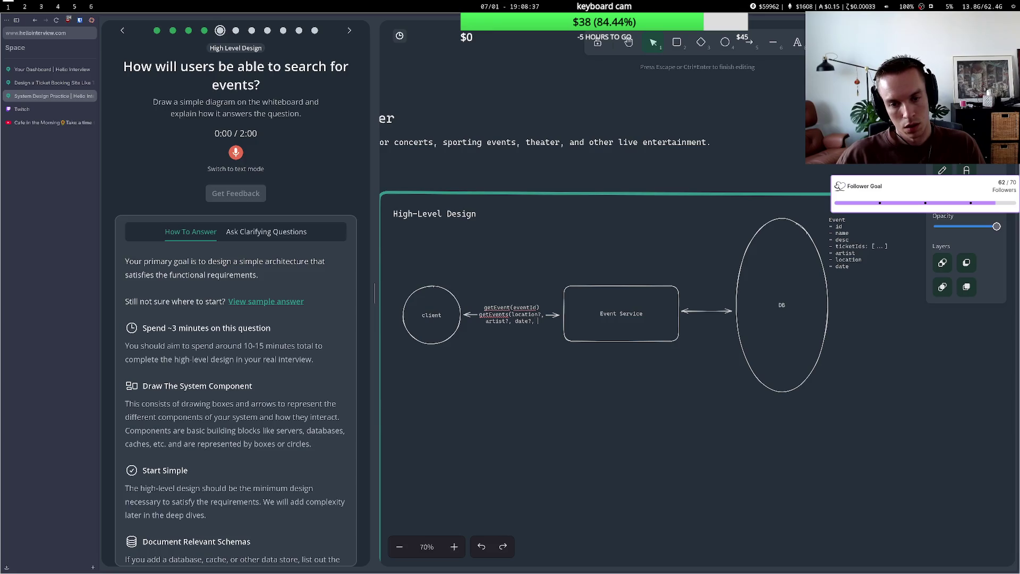
text(et)
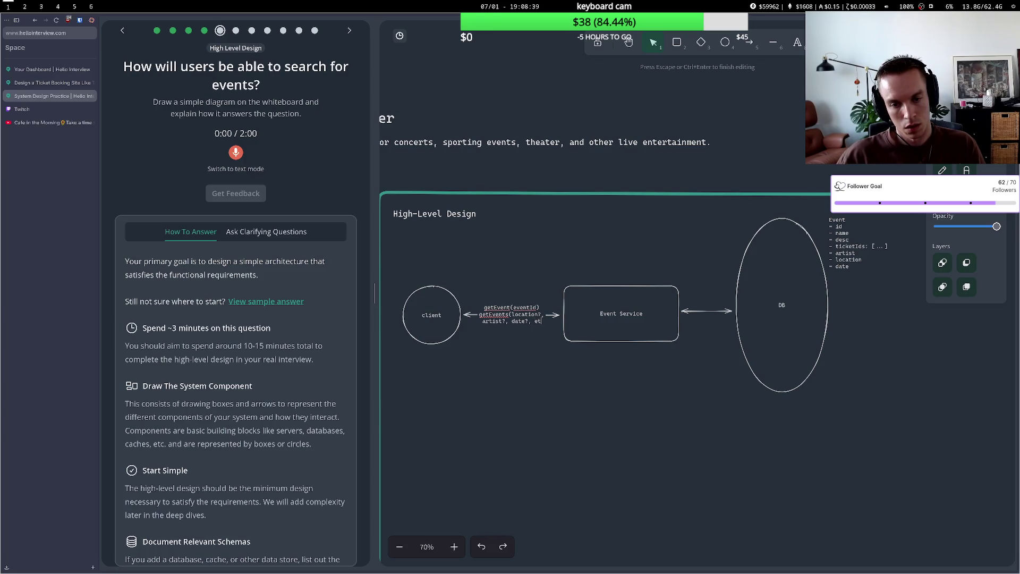
text(c))
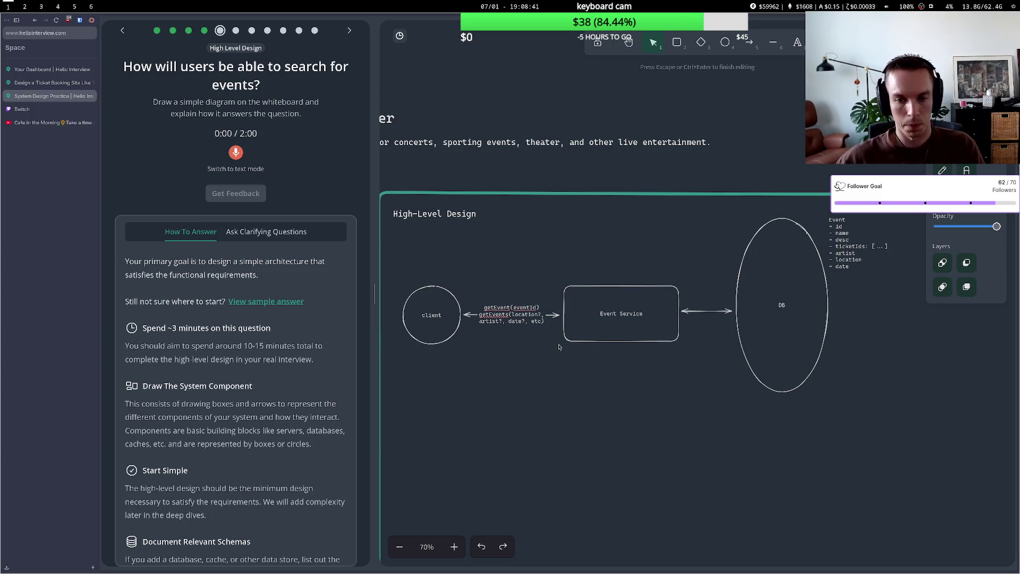
click(538, 285)
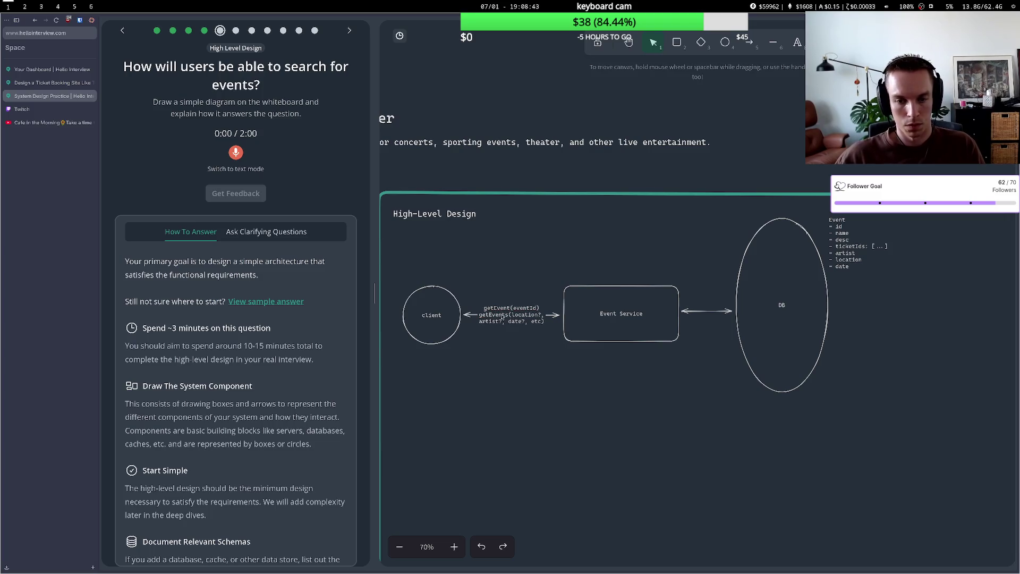
Try renaming getEvents to searchEvents in the arrow label, then restore the get prefix.
double_click(482, 319)
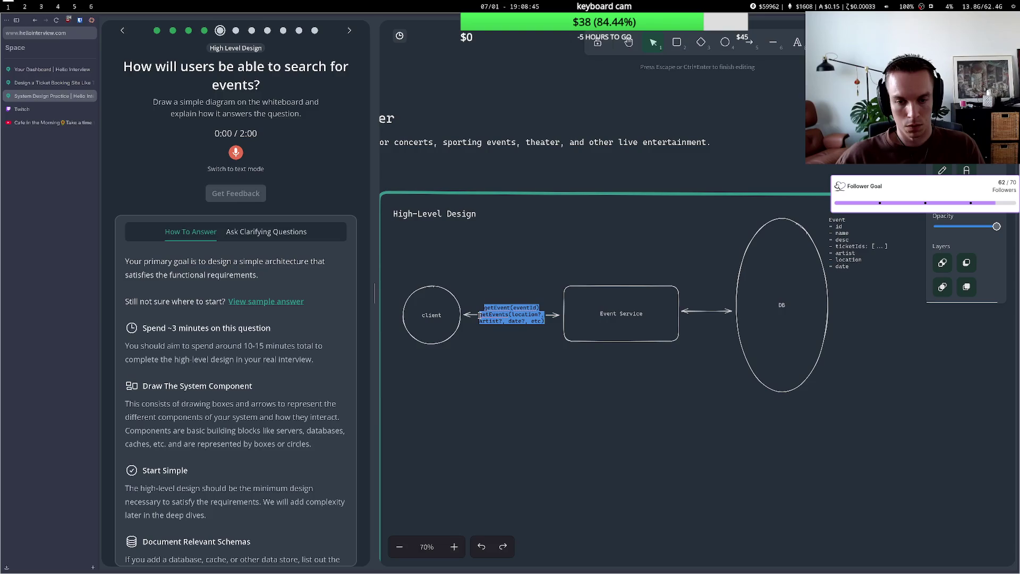
click(480, 315)
key(Return)
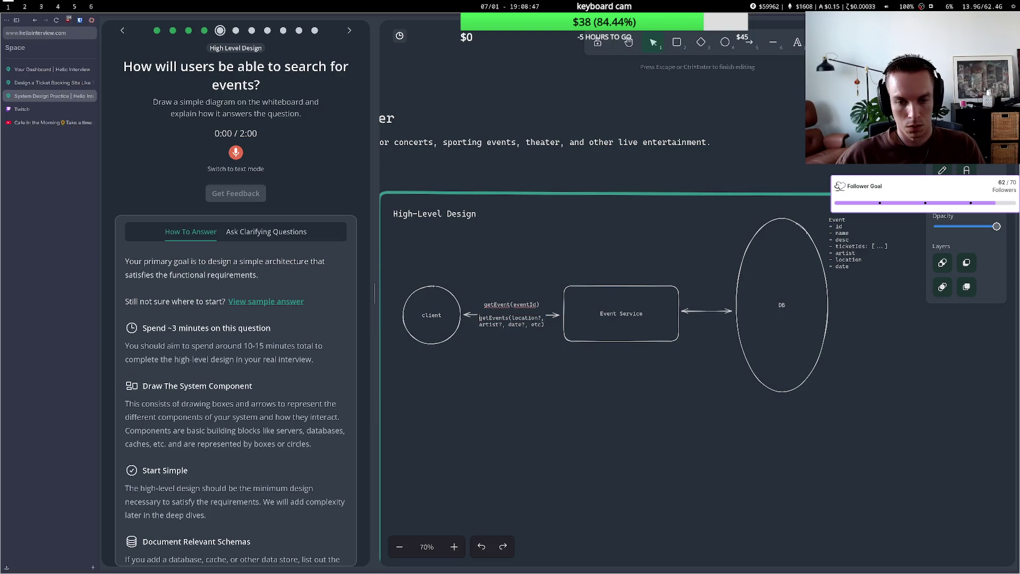
key(Delete)
key(Delete)
key(Delete)
text(seac)
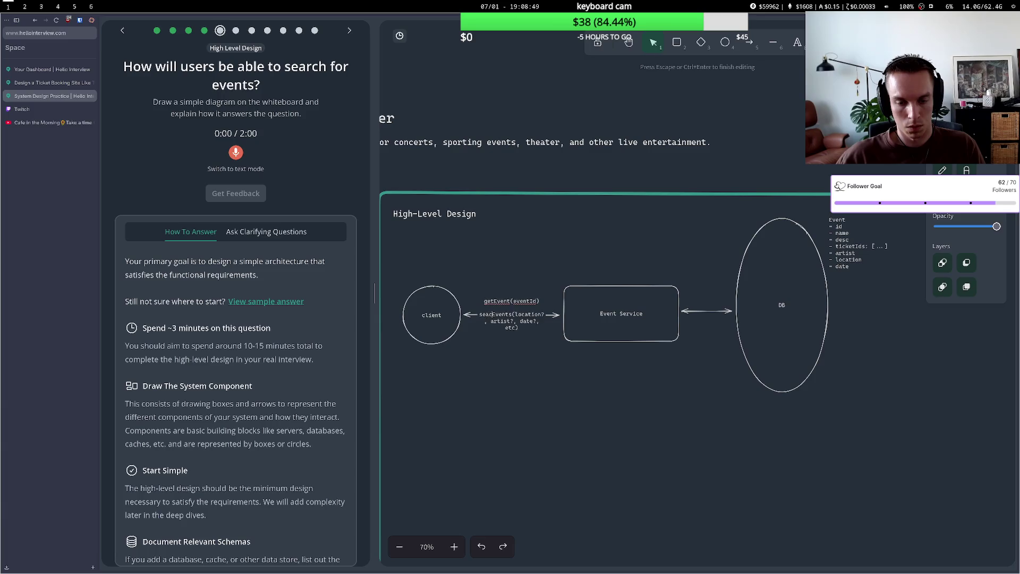
text(rch)
key(BackSpace)
key(BackSpace)
key(BackSpace)
text(get)
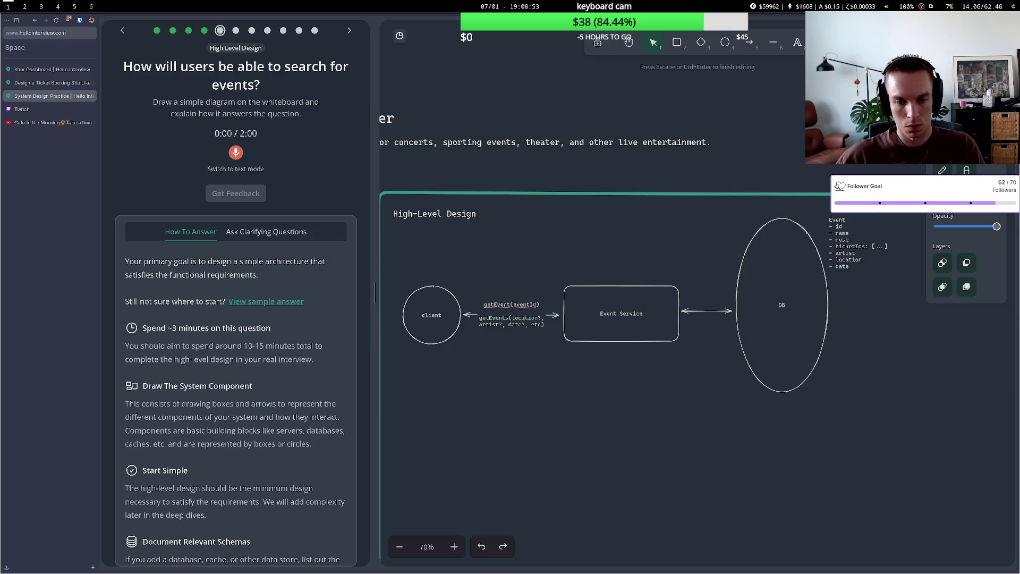
click(493, 296)
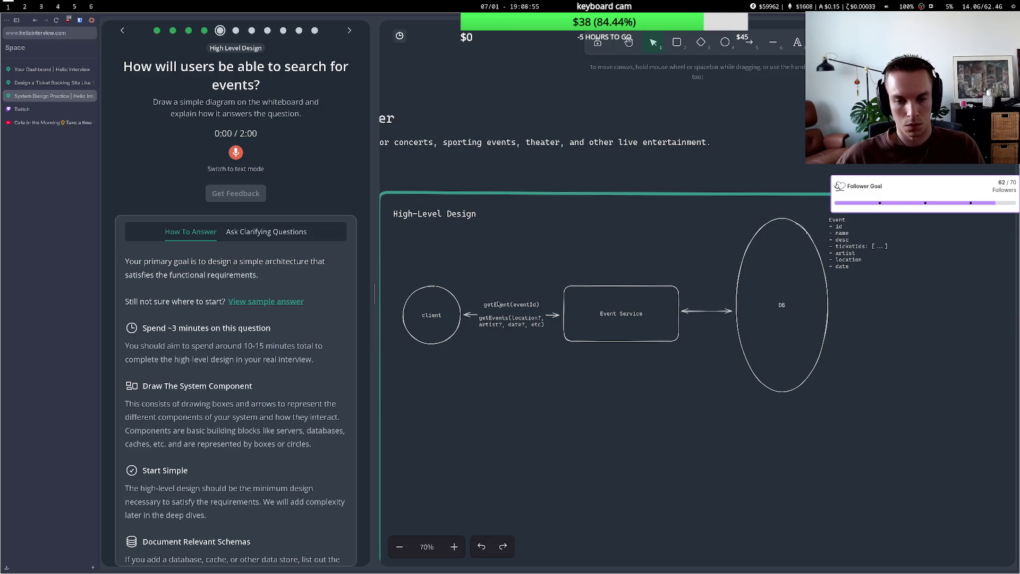
Replace the trailing etc in the getEvents label with limit/offset, without a trailing comma.
click(498, 322)
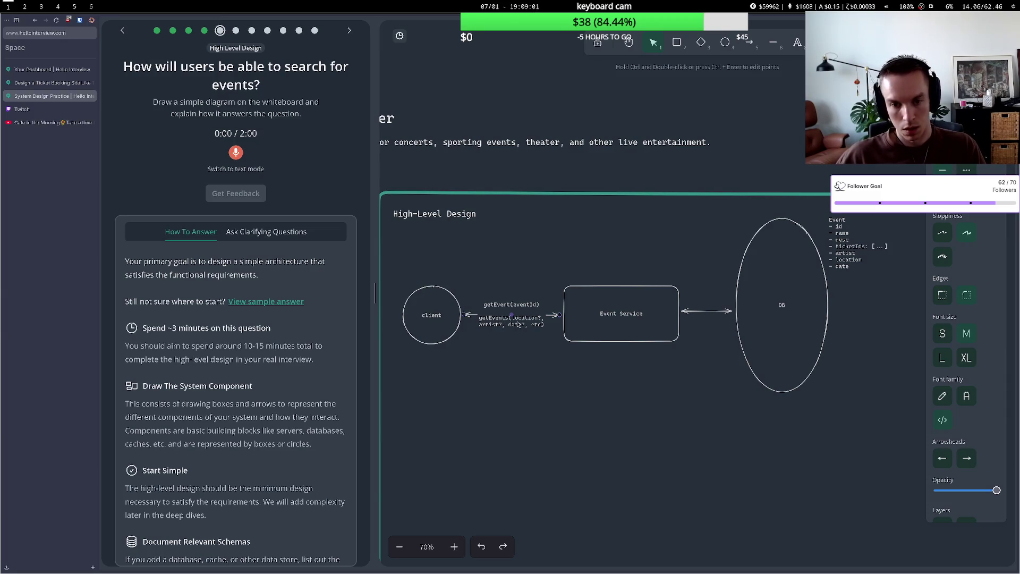
double_click(507, 325)
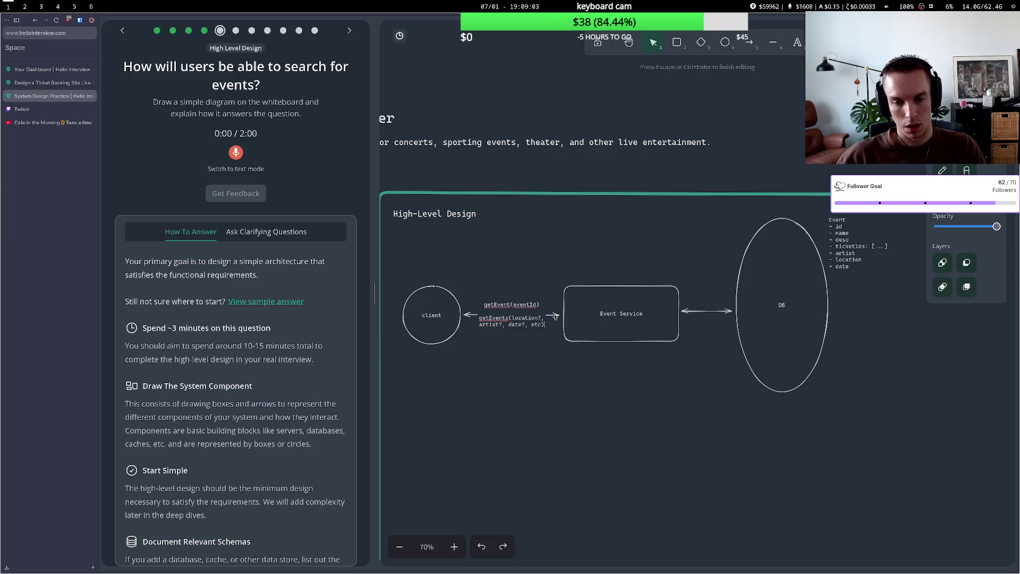
key(BackSpace)
key(BackSpace)
key(BackSpace)
text()pag)
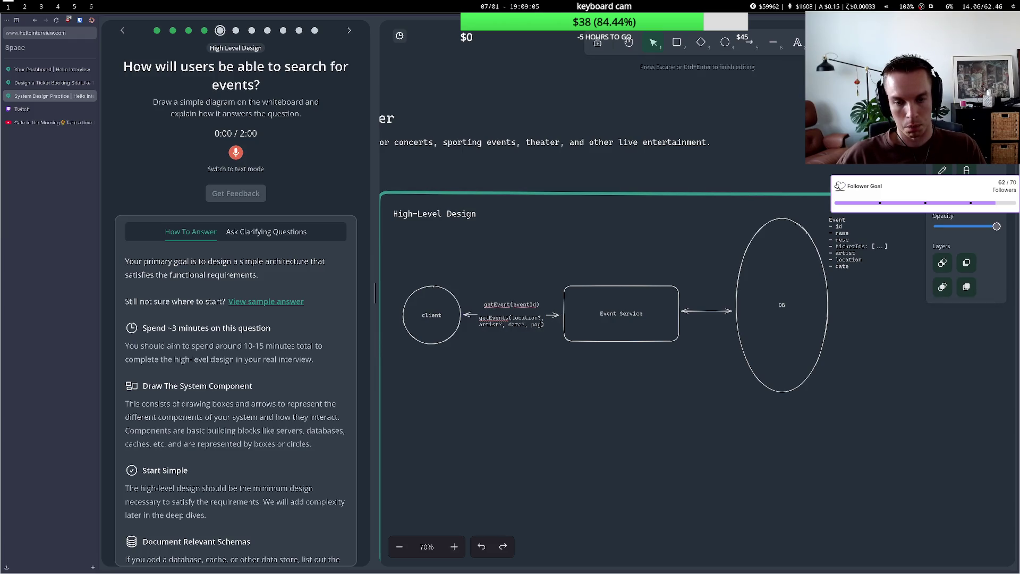
text(i)
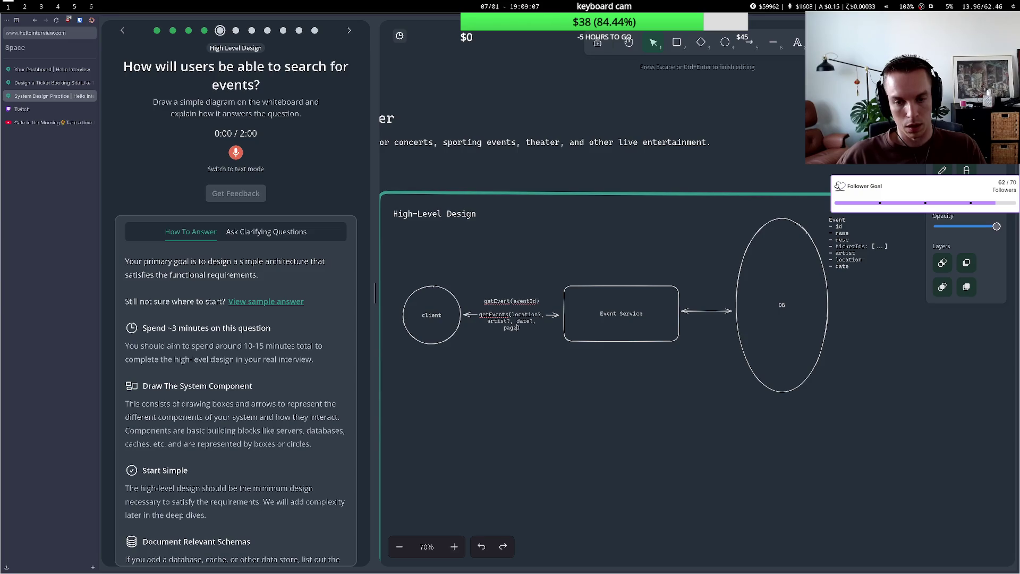
key(BackSpace)
key(BackSpace)
key(BackSpace)
text(limit)
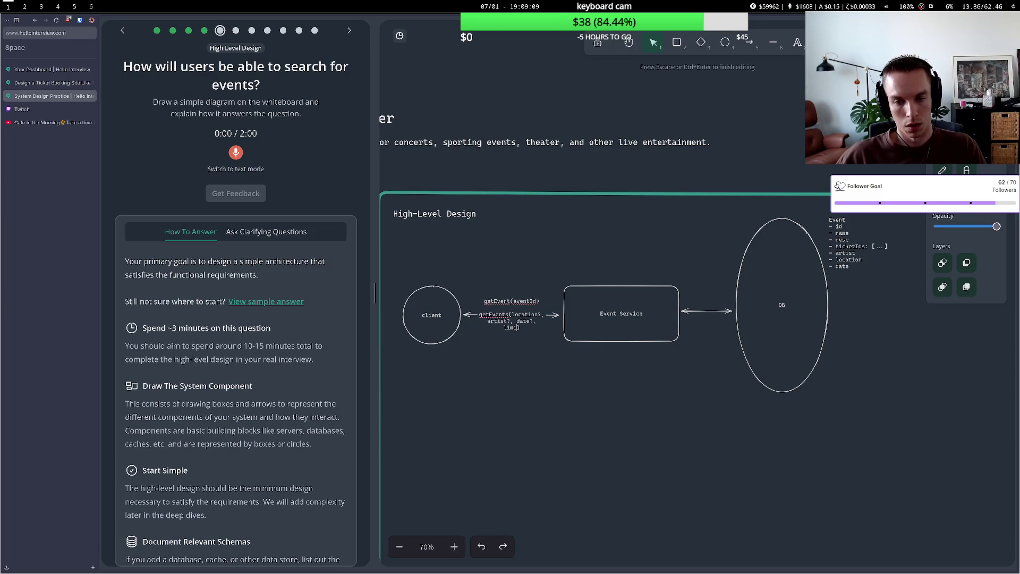
text(,)
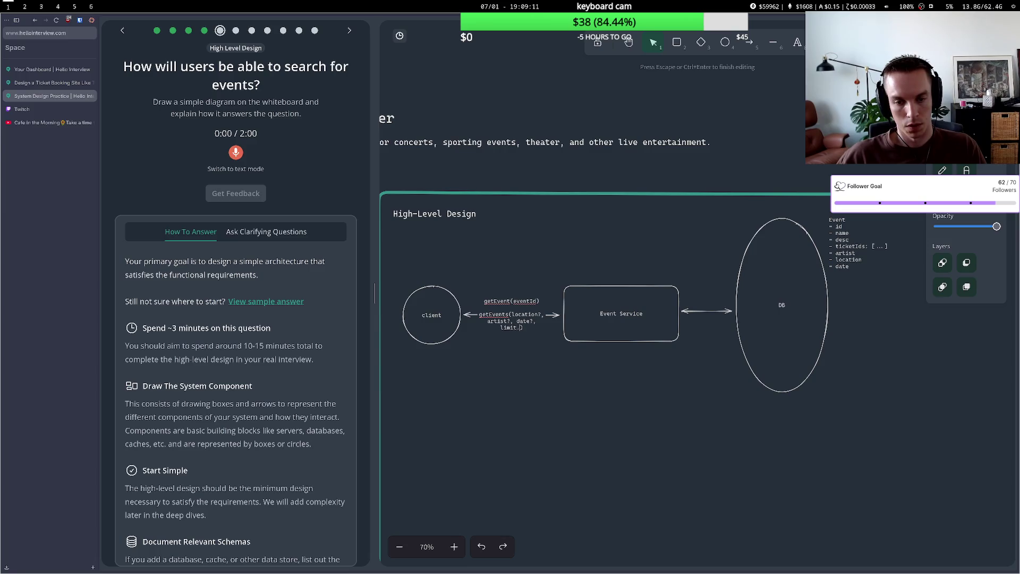
text(offs)
text(et.)
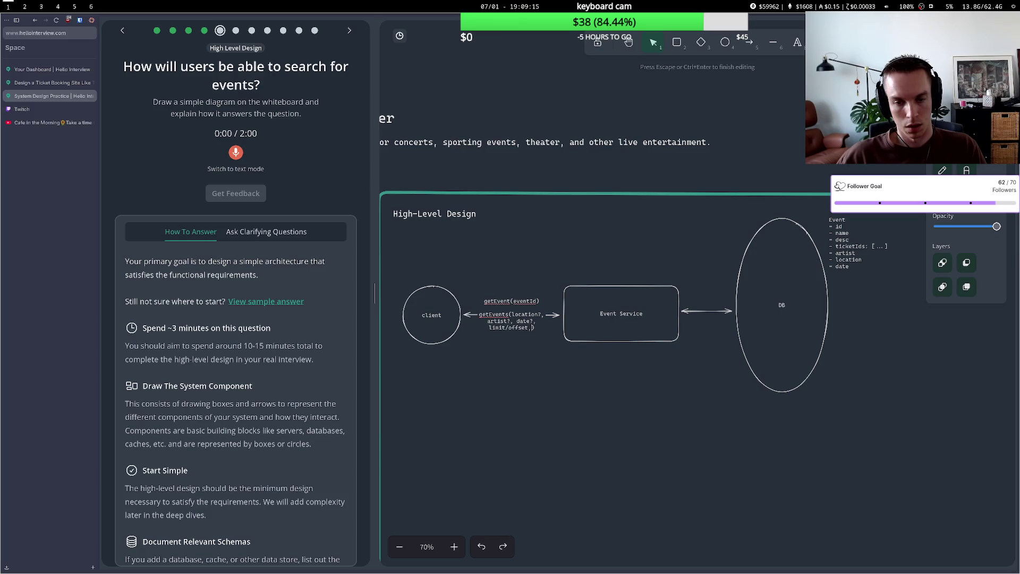
key(BackSpace)
click(538, 267)
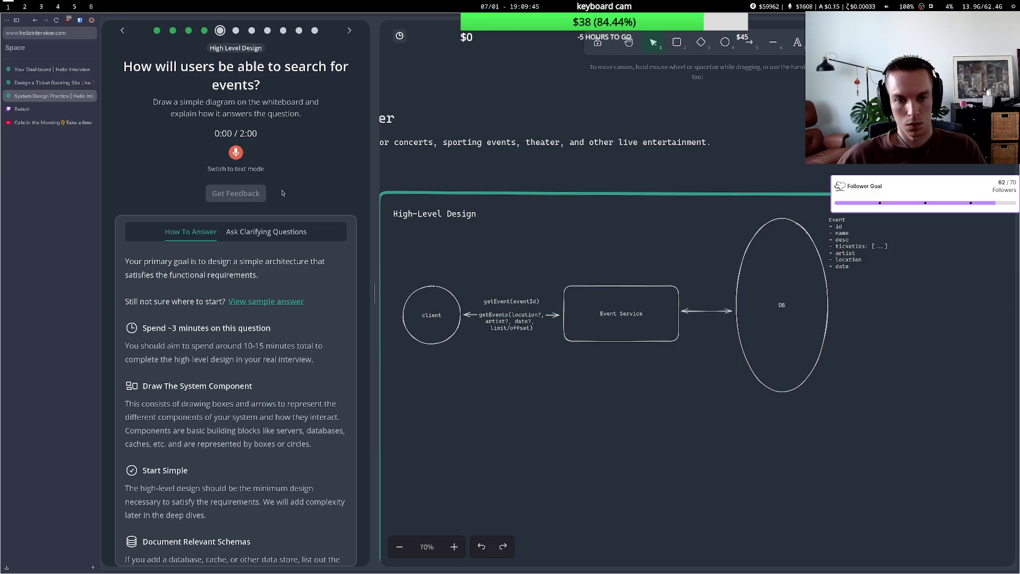
Record a spoken explanation of the getEvents search endpoint and get its transcript.
click(237, 154)
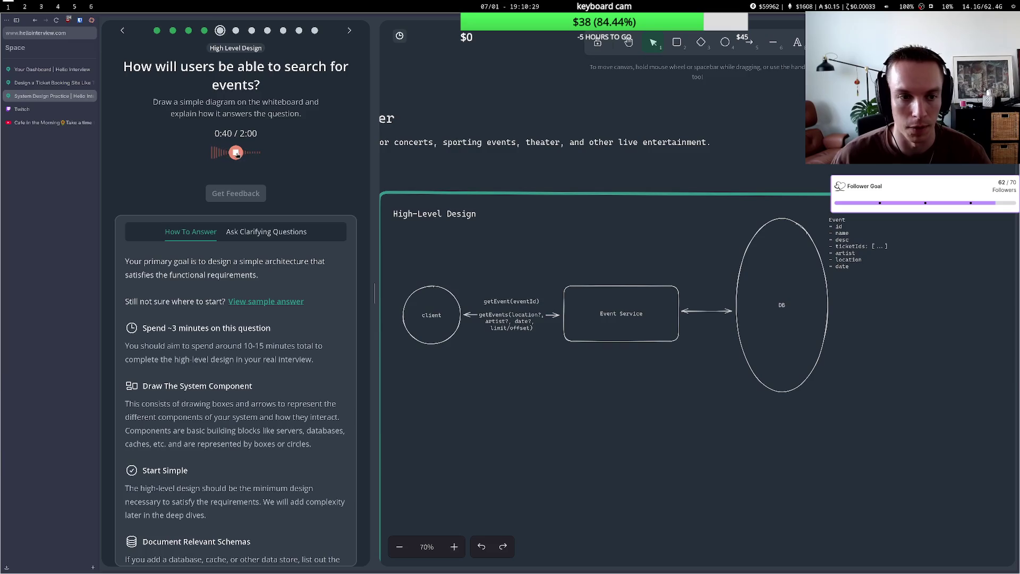
click(237, 153)
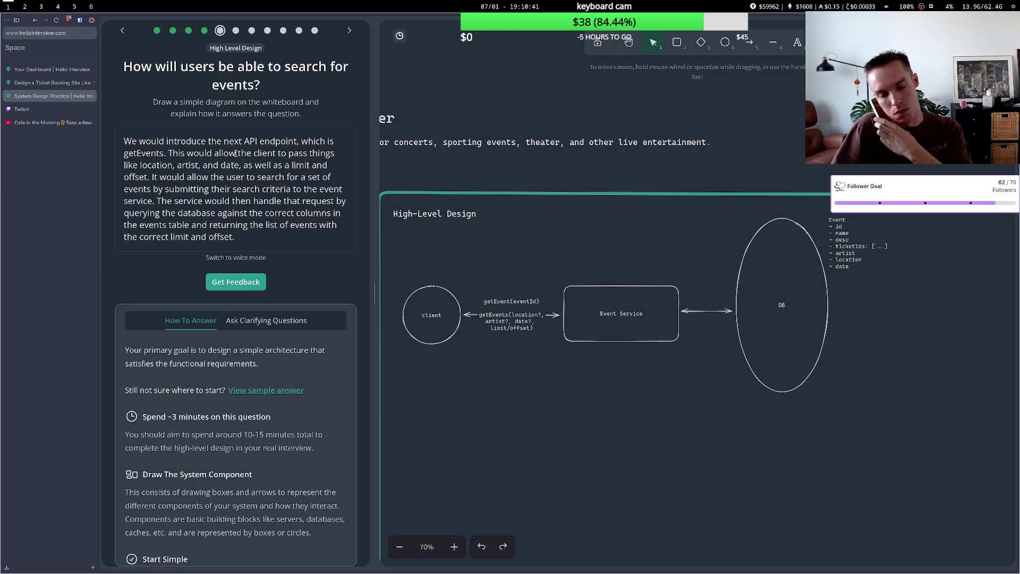
key(super+5)
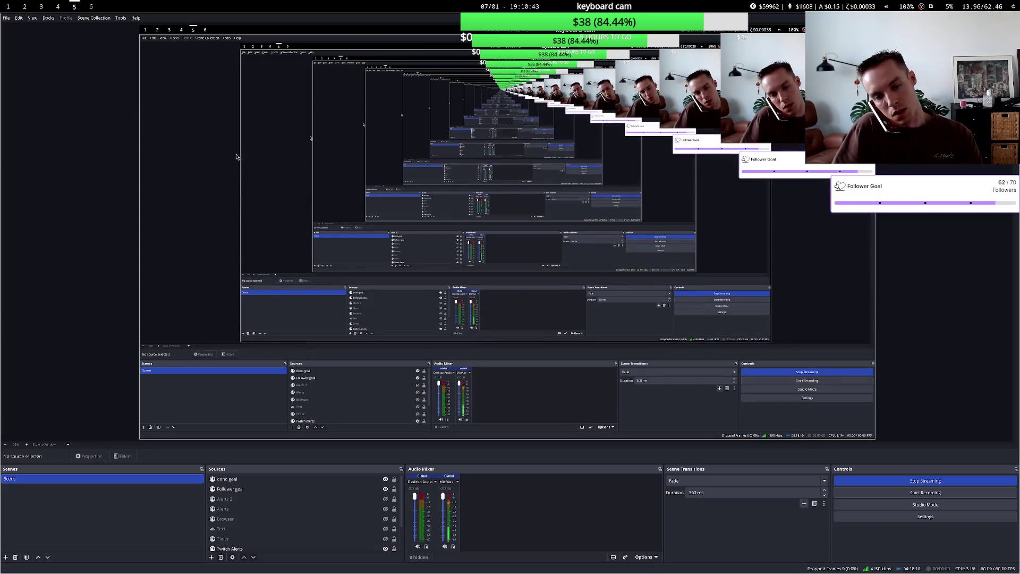
Mute the Mic/Aux input in OBS and enlarge the preview above the docks.
click(444, 546)
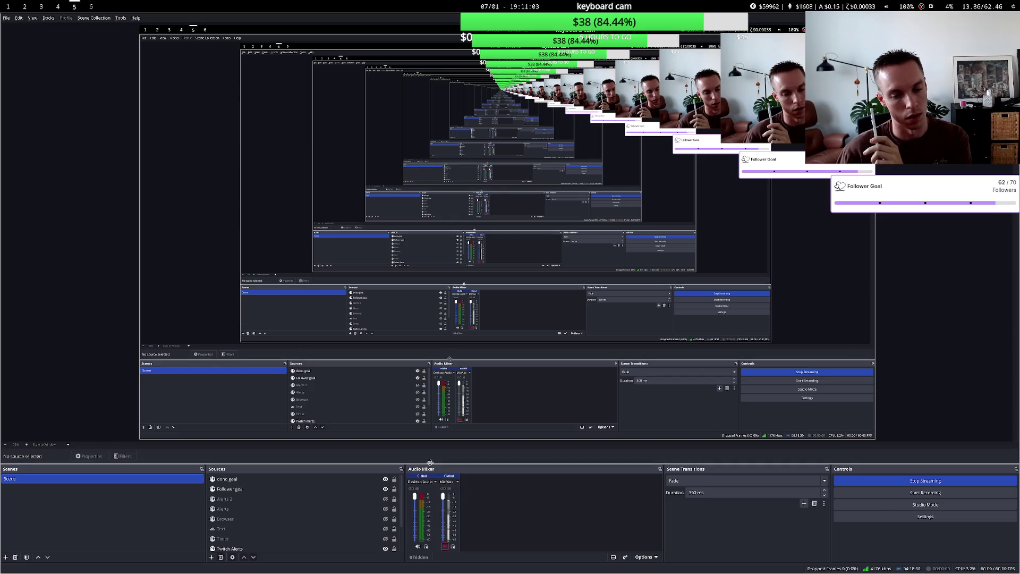
drag(429, 463, 432, 435)
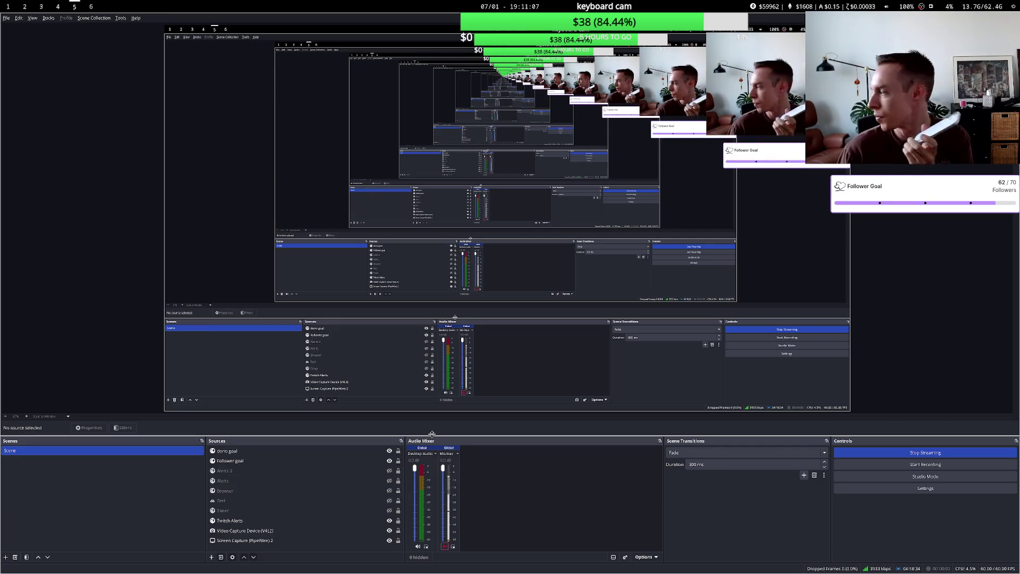
mouse_move(432, 435)
mouse_down()
mouse_move(434, 423)
mouse_move(447, 461)
mouse_move(480, 425)
mouse_up()
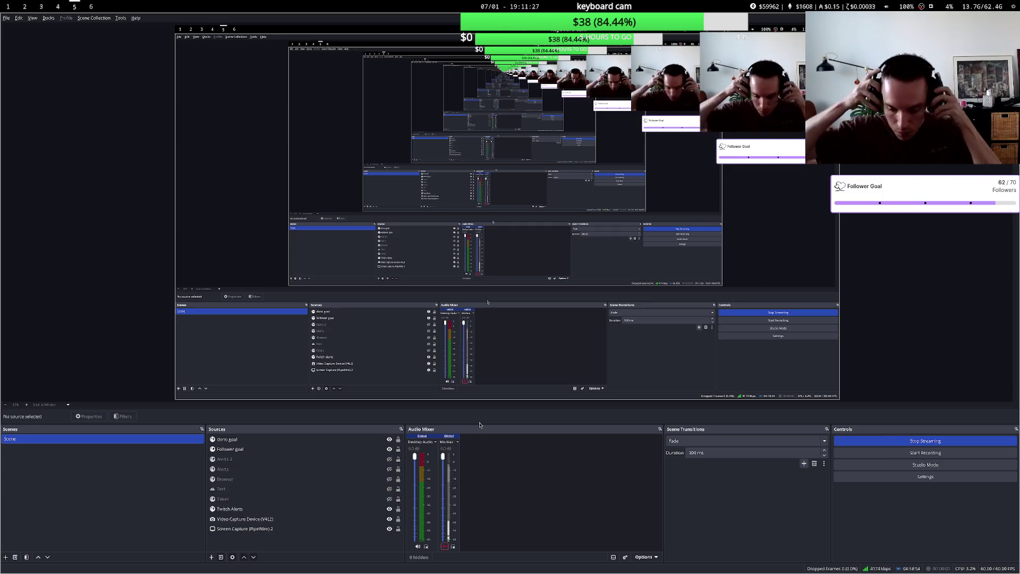
mouse_move(480, 425)
mouse_down()
mouse_move(428, 515)
mouse_move(462, 513)
mouse_move(560, 473)
mouse_move(509, 480)
mouse_up()
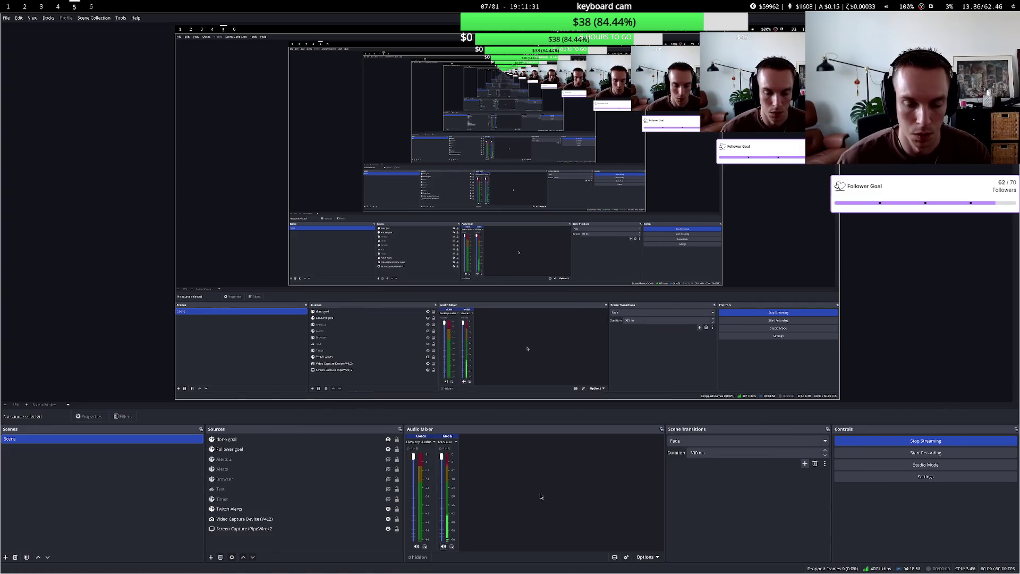
key(super+1)
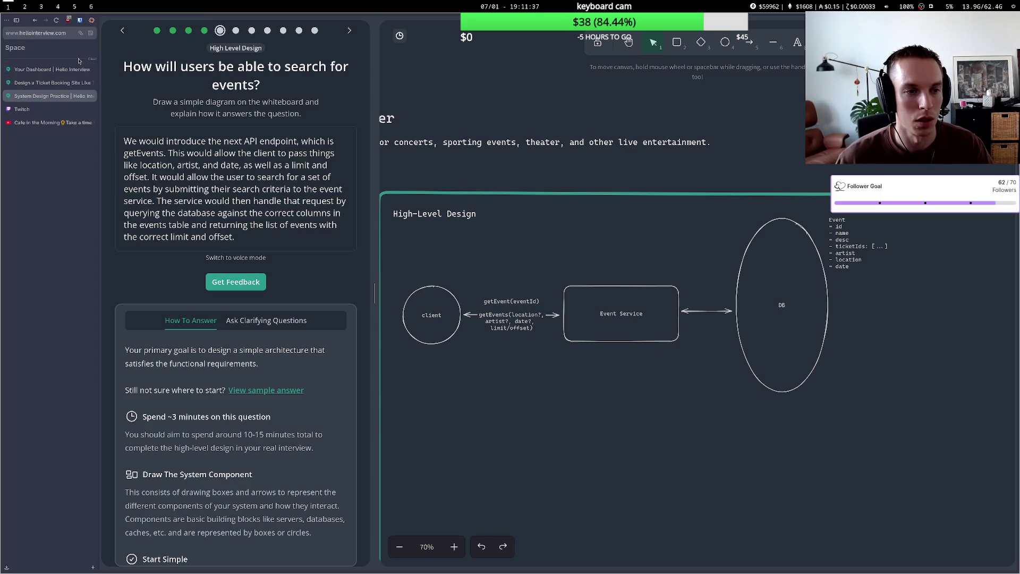
Search 'mulholland fence and gate' and open the Mulholland Brand map result.
key(ctrl+t)
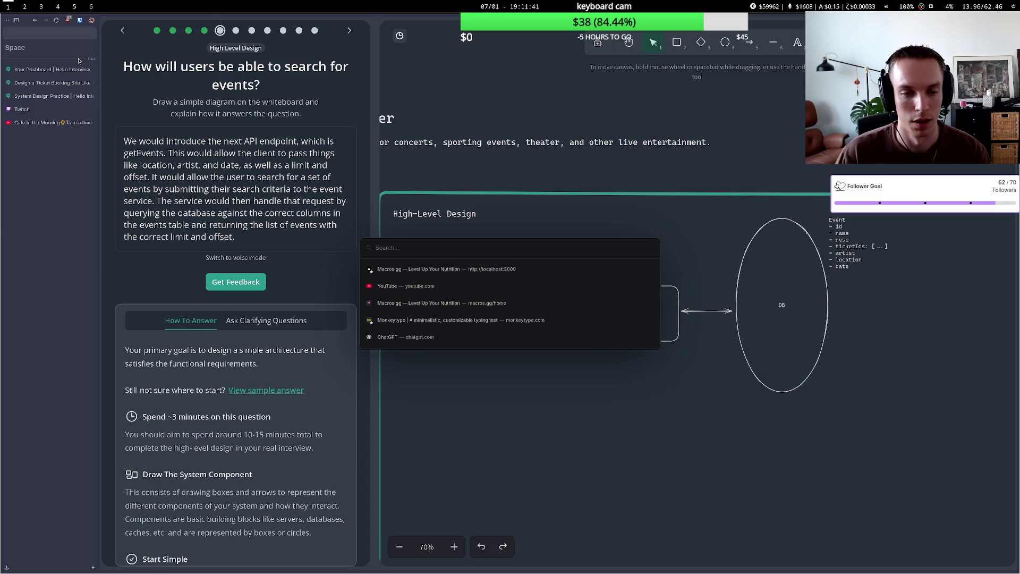
text(mulho)
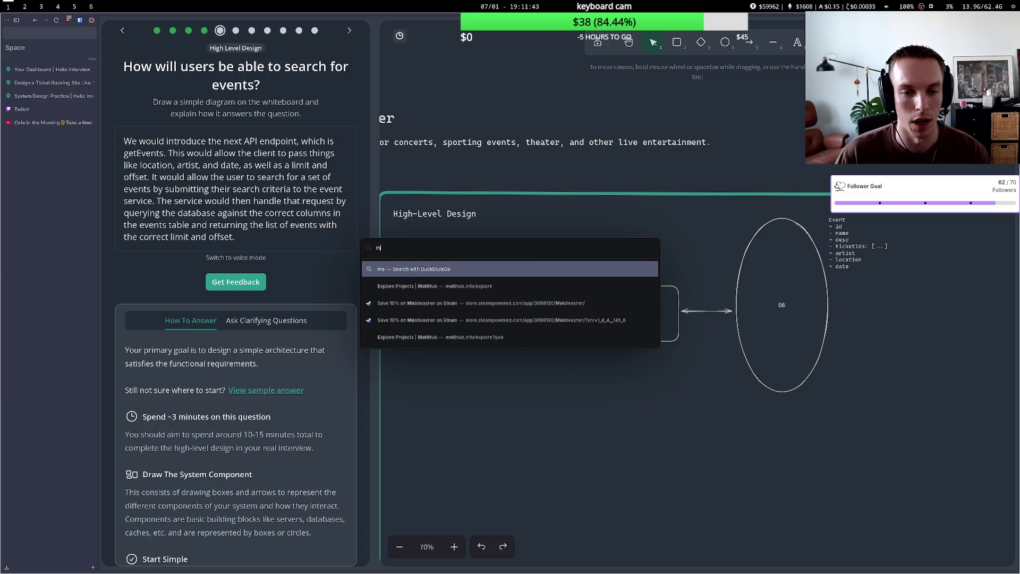
text(lland f)
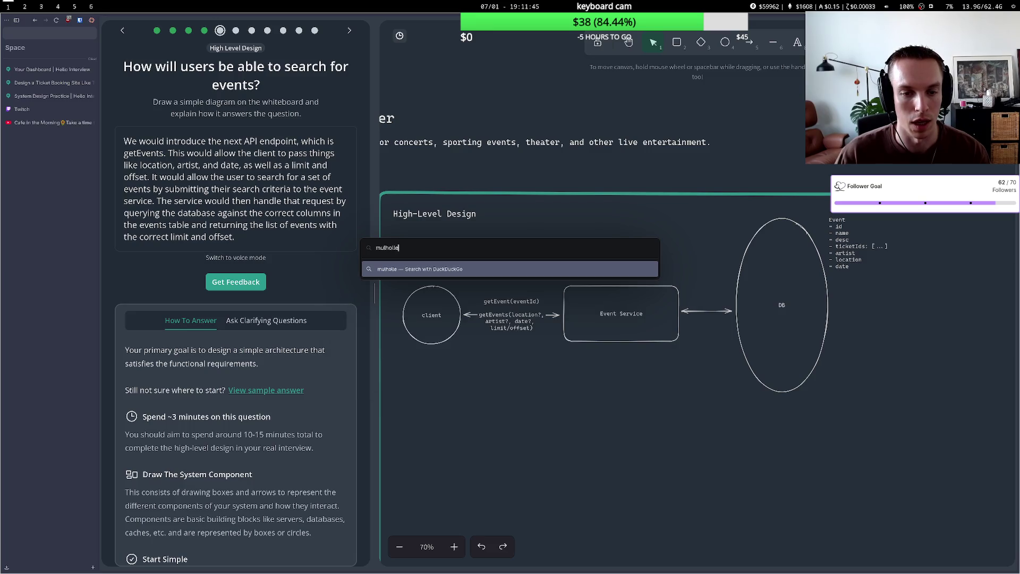
text(enc)
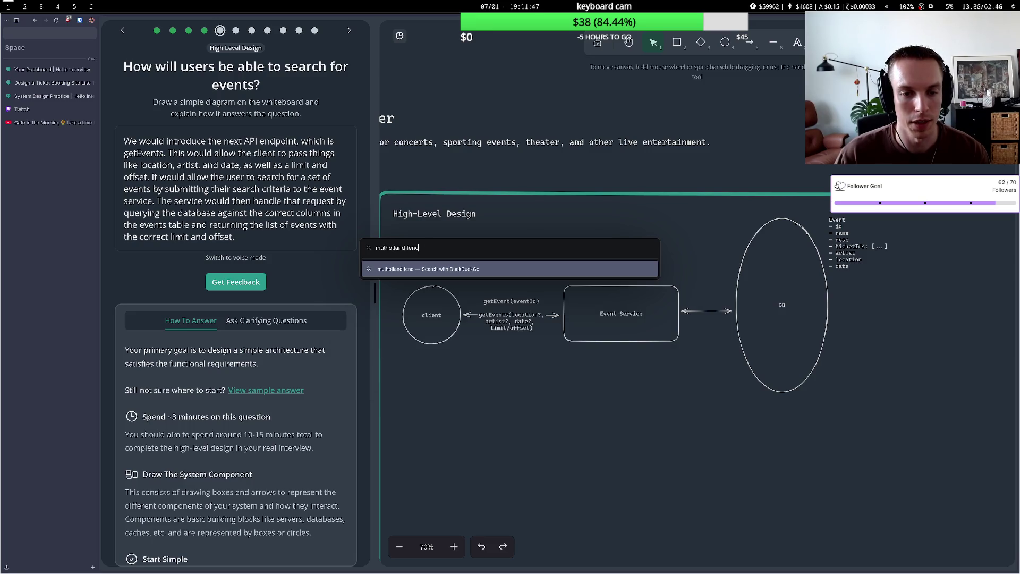
text(e and gate)
key(Return)
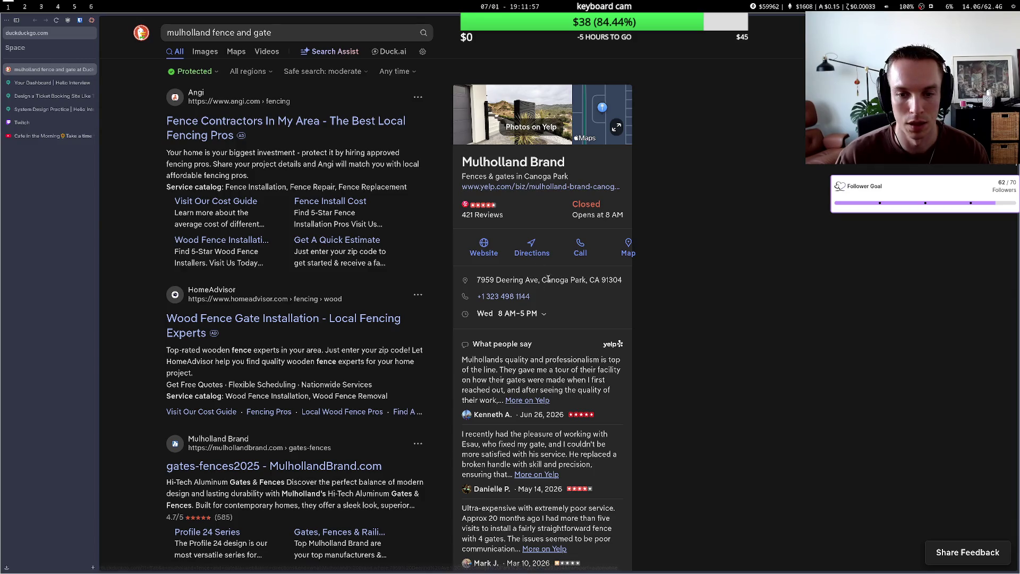
click(542, 163)
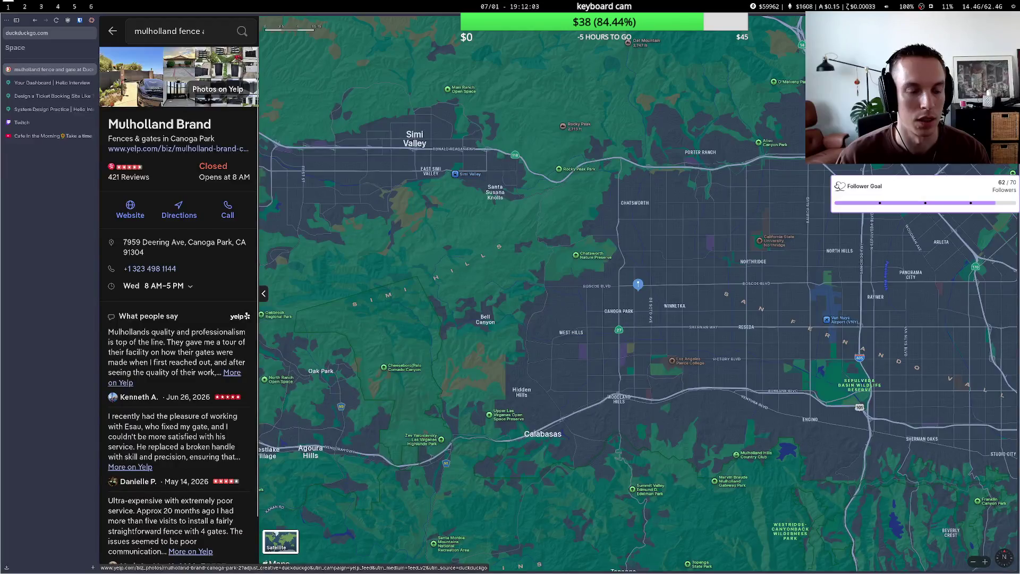
Zoom the map in and out around the Mulholland Brand pin in Canoga Park.
scroll(610, 287, down, 5)
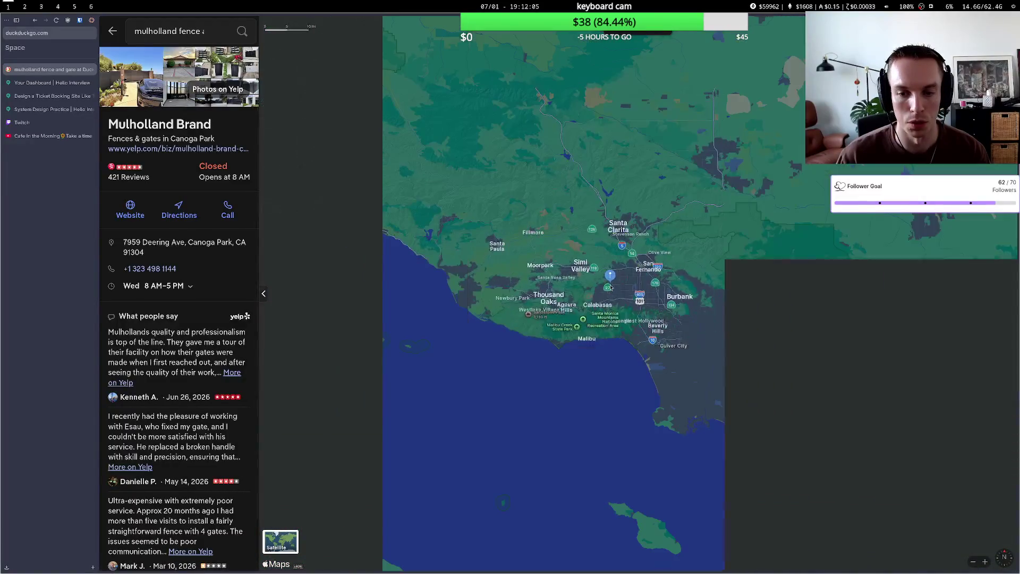
scroll(611, 288, up, 2)
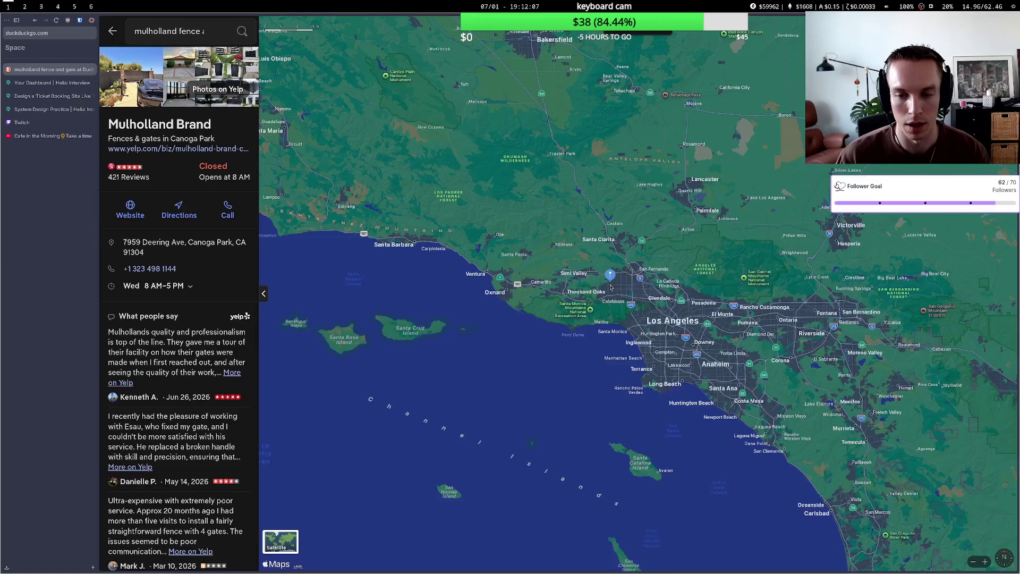
scroll(610, 288, up, 5)
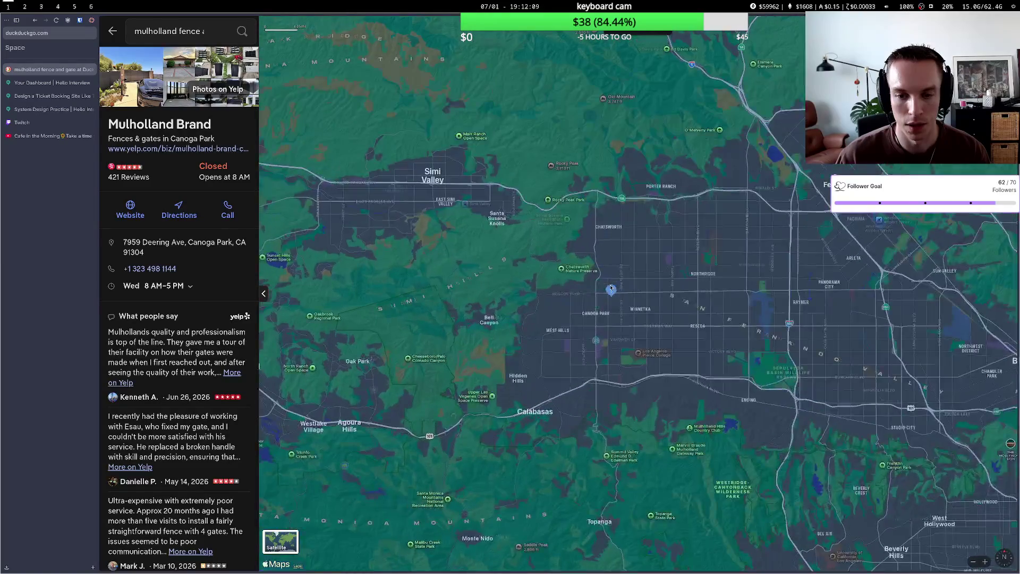
scroll(609, 291, up, 1)
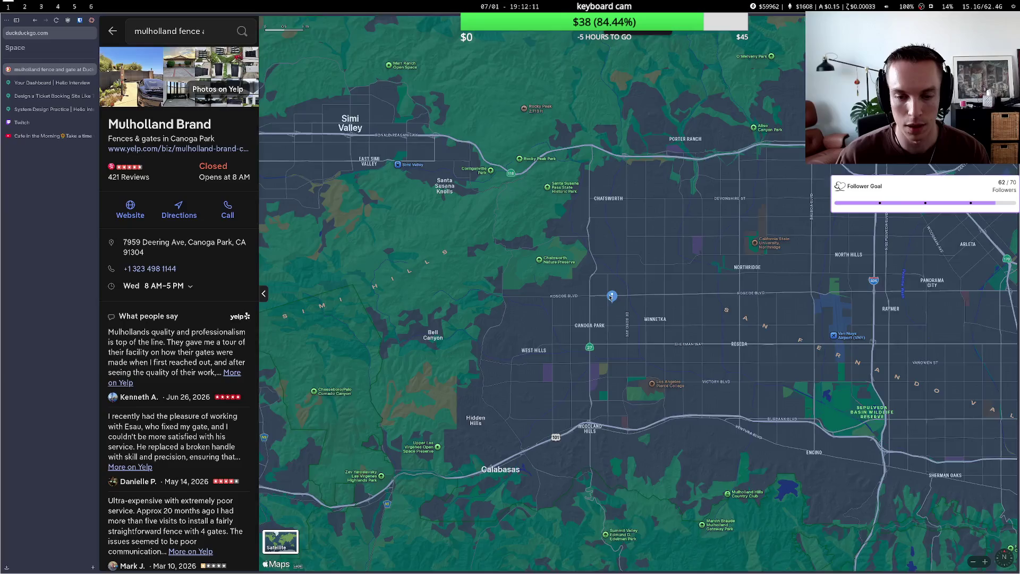
scroll(610, 296, up, 1)
scroll(610, 296, up, 1)
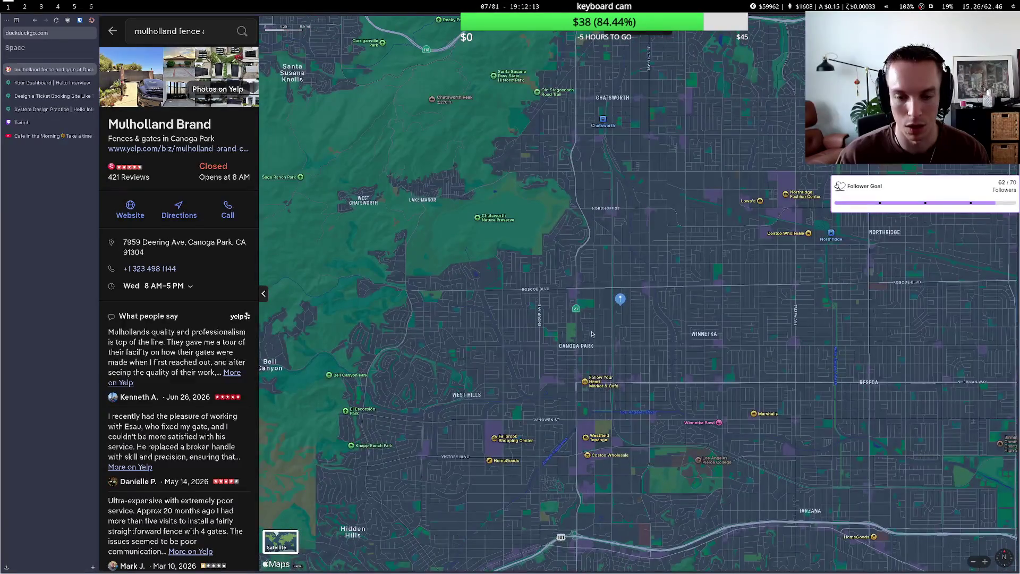
scroll(593, 333, down, 3)
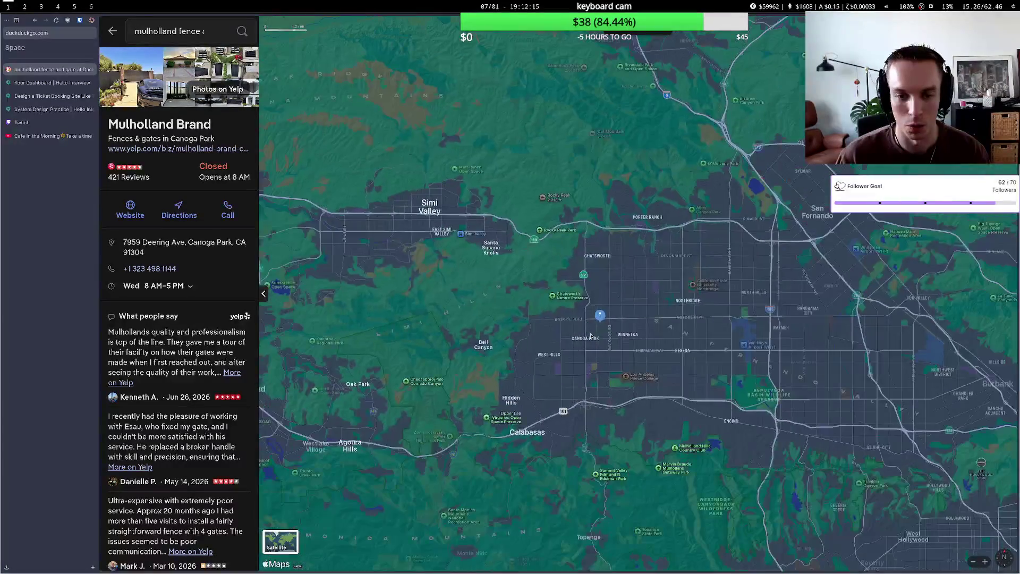
scroll(505, 331, down, 5)
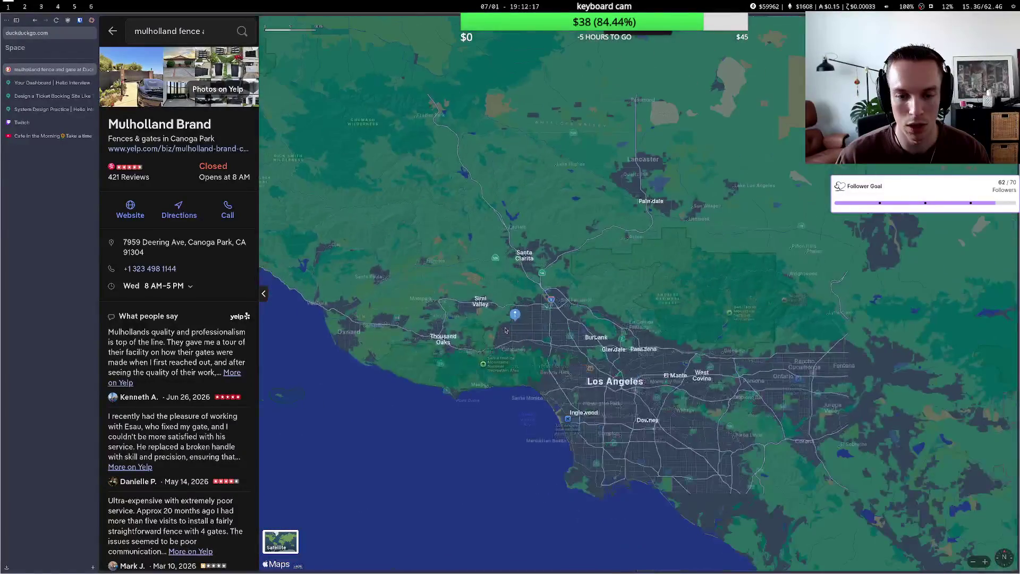
scroll(505, 331, down, 3)
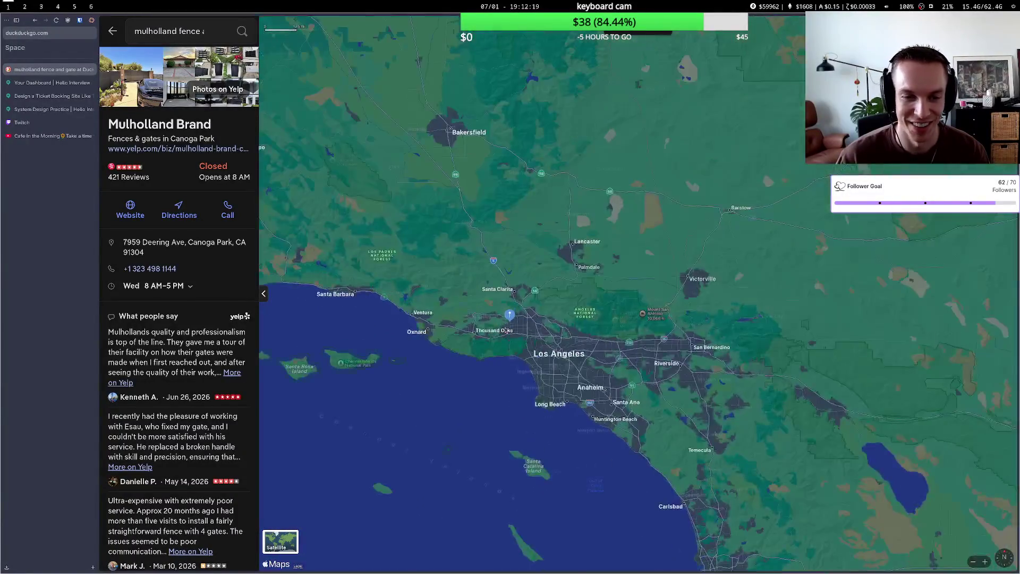
scroll(505, 331, up, 8)
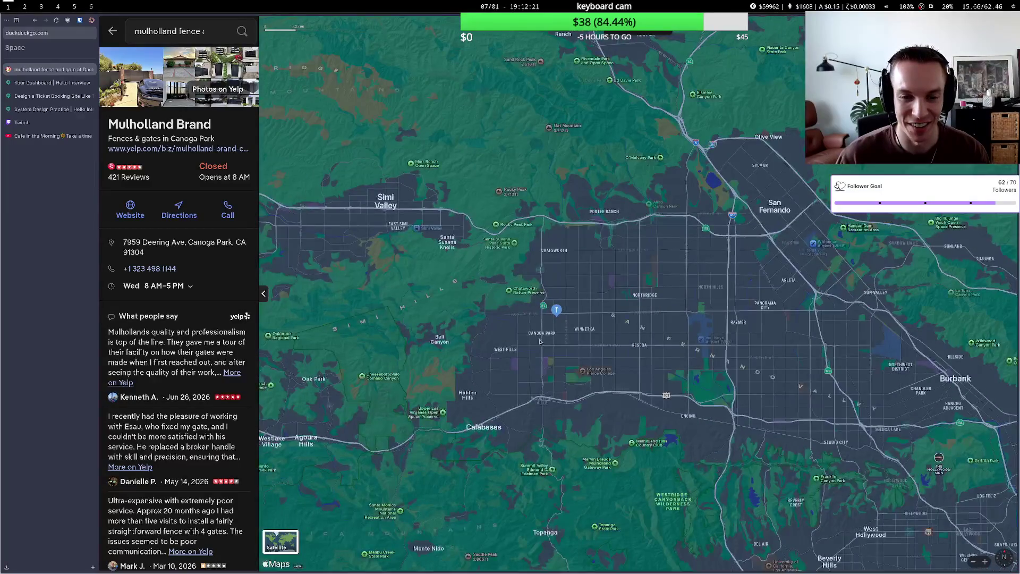
scroll(540, 341, up, 3)
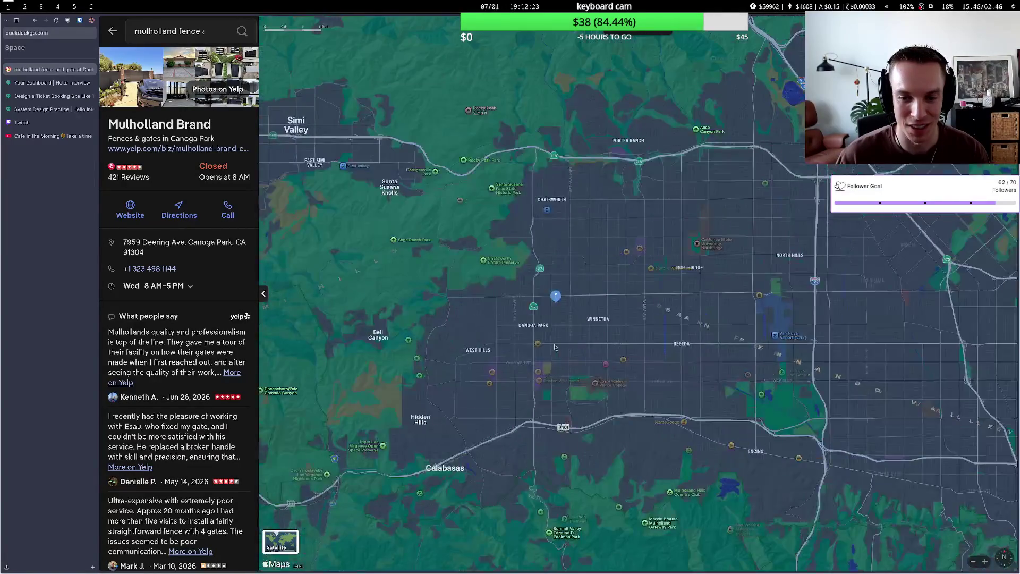
scroll(555, 347, down, 2)
scroll(510, 271, down, 2)
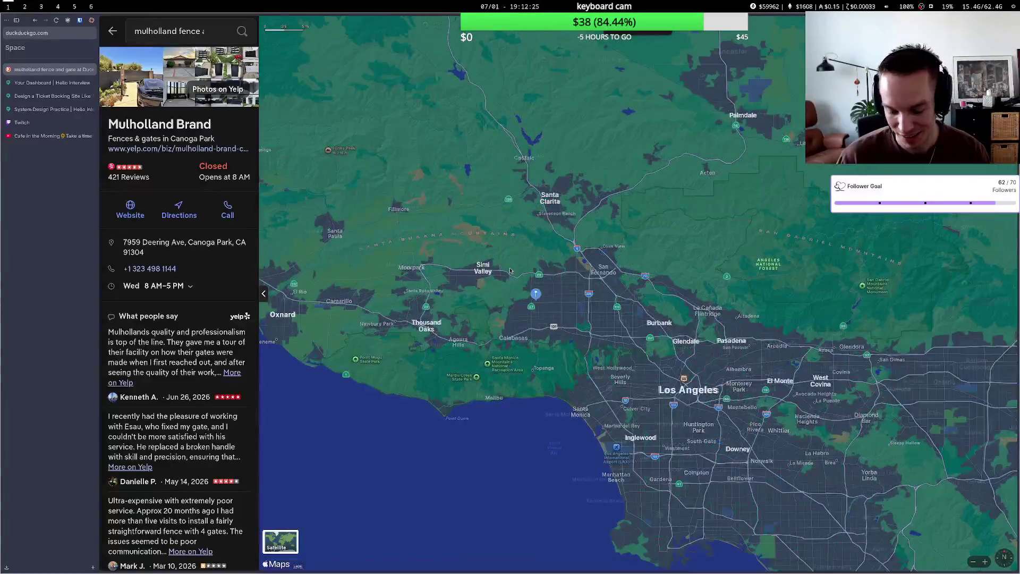
scroll(510, 271, down, 2)
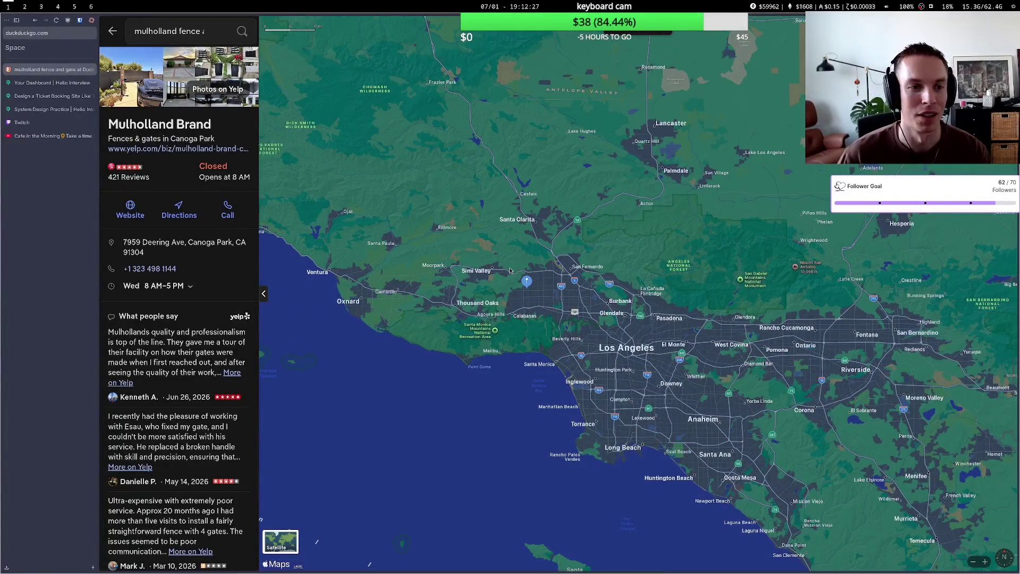
Close the map and request feedback, reading the GET /events endpoint suggestion.
key(ctrl+w)
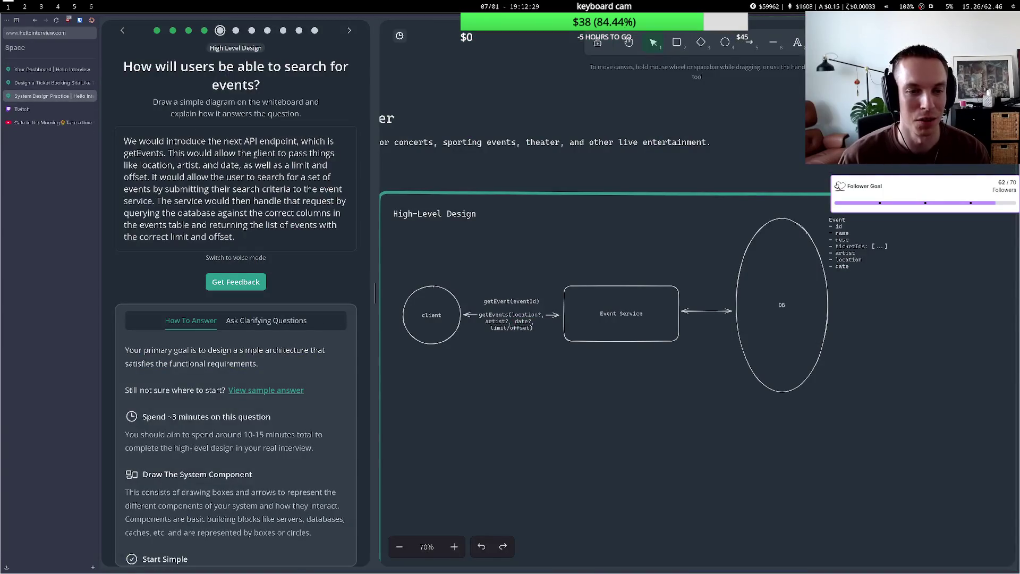
click(232, 288)
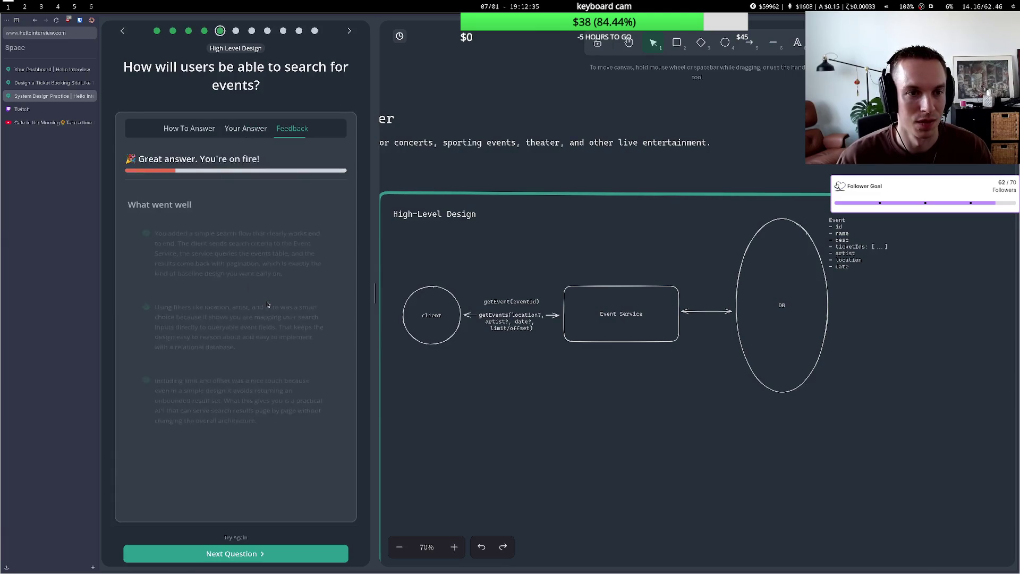
scroll(245, 323, down, 5)
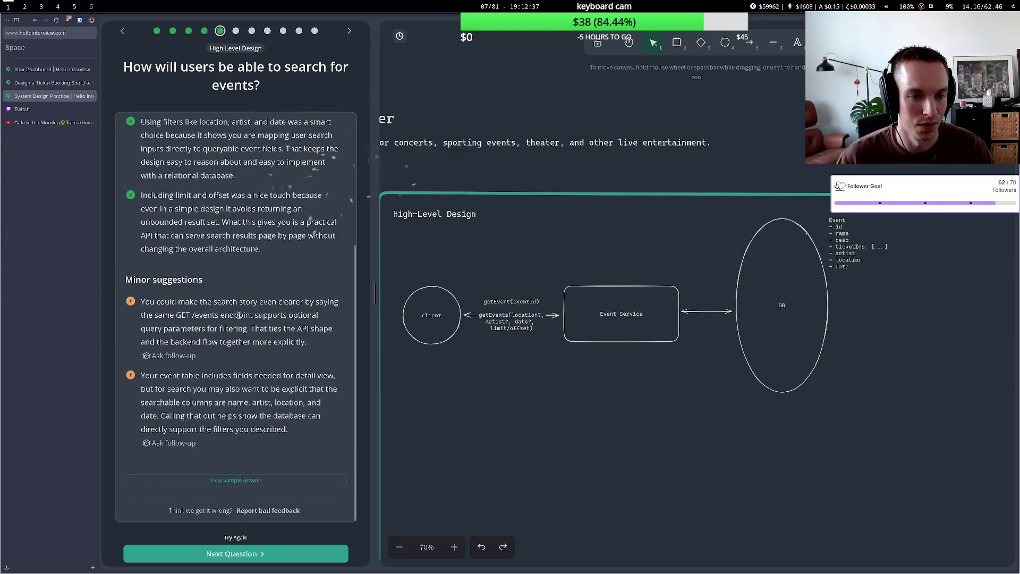
drag(154, 314, 287, 314)
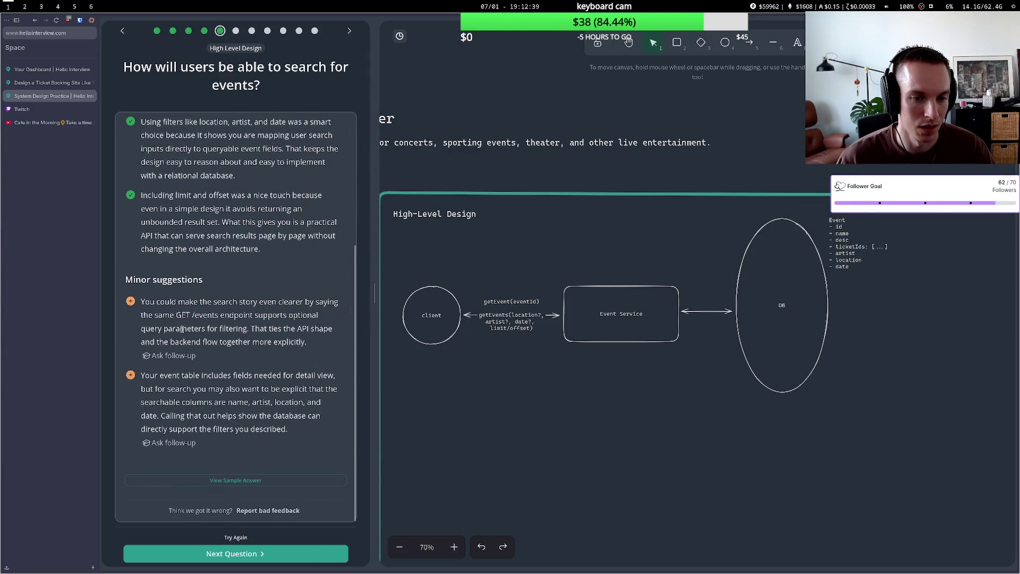
drag(173, 328, 274, 330)
click(275, 331)
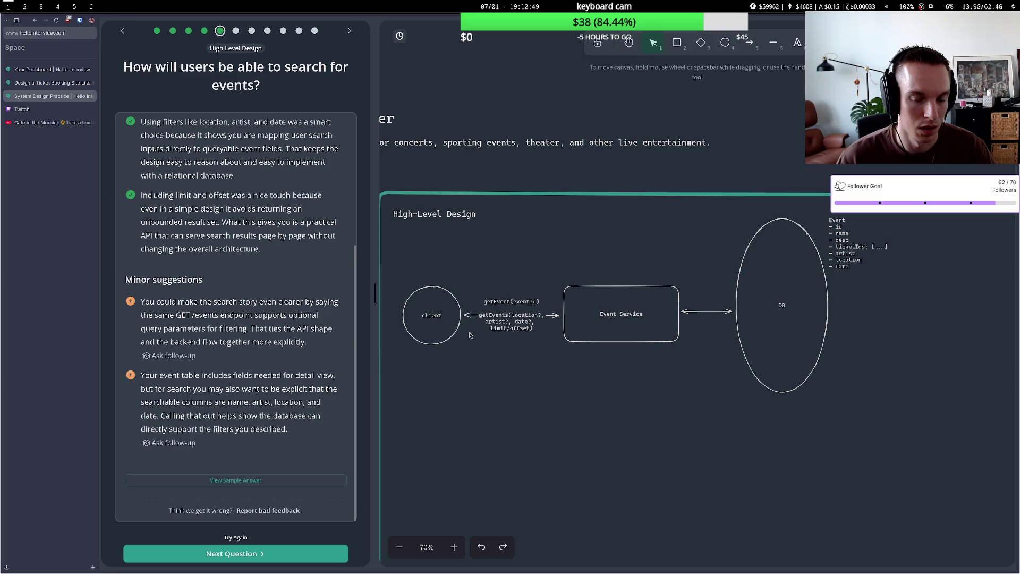
Review the event table suggestion, then advance to the seat-booking question.
double_click(512, 318)
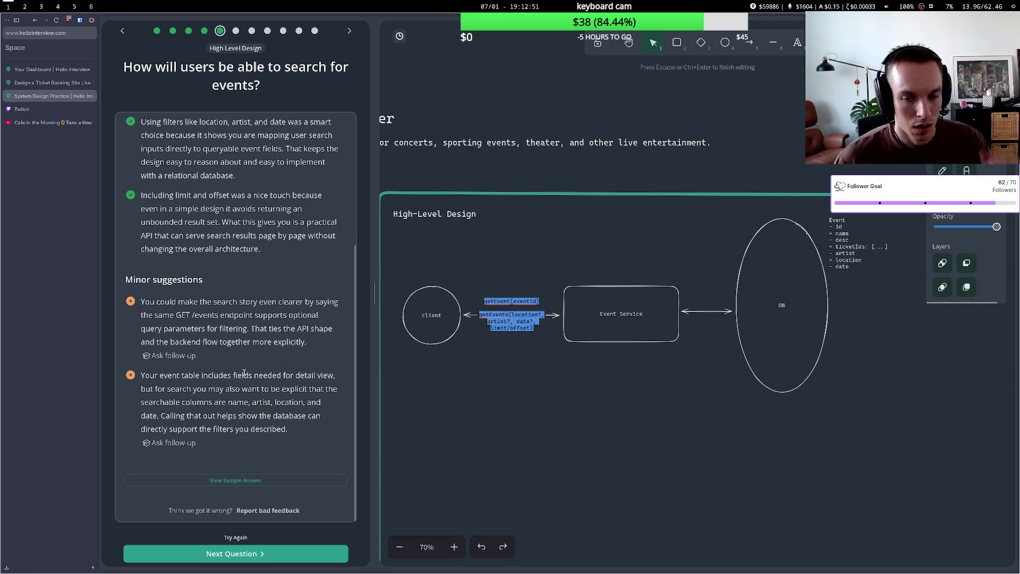
key(Escape)
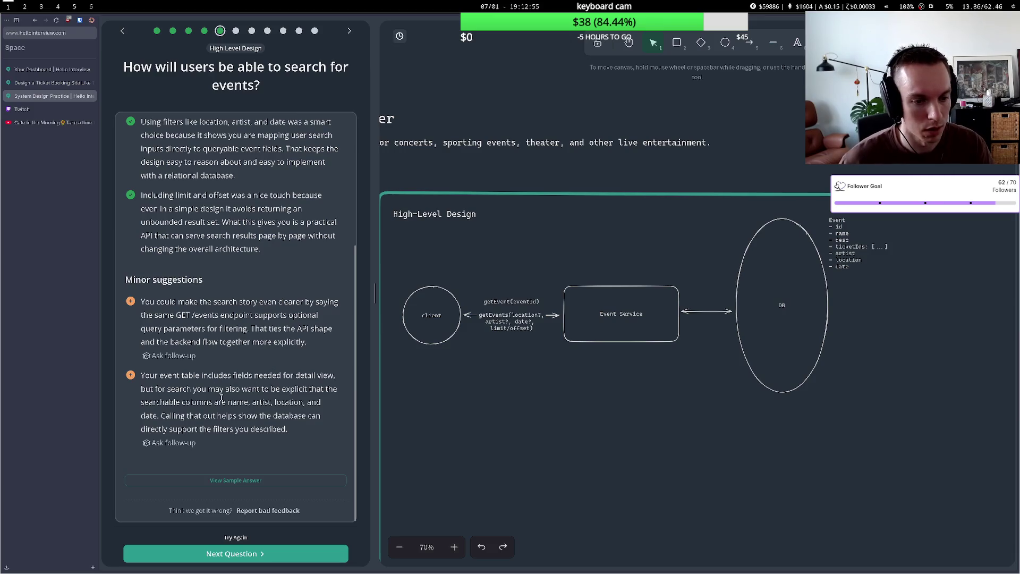
drag(194, 394, 239, 396)
click(240, 399)
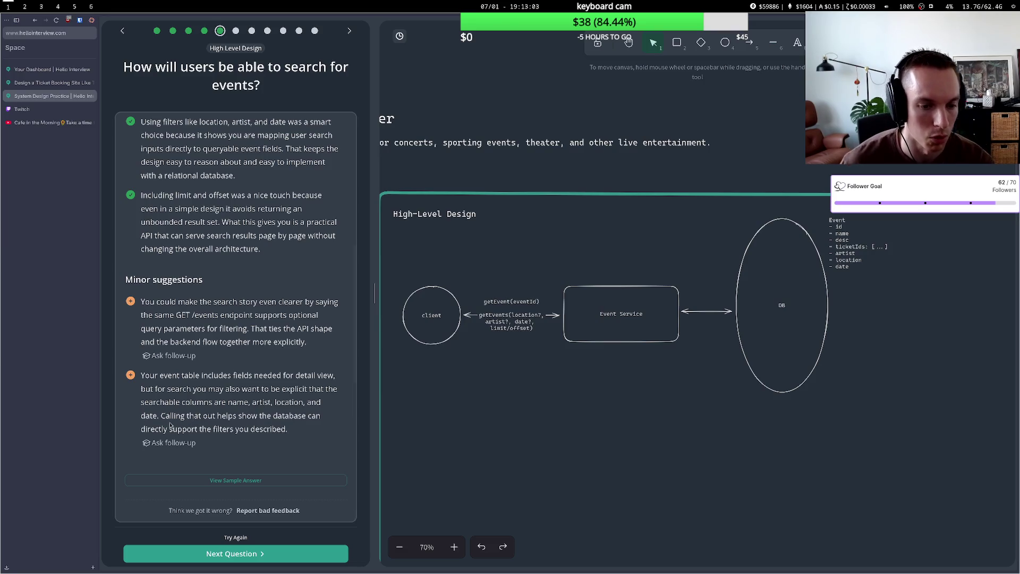
click(221, 558)
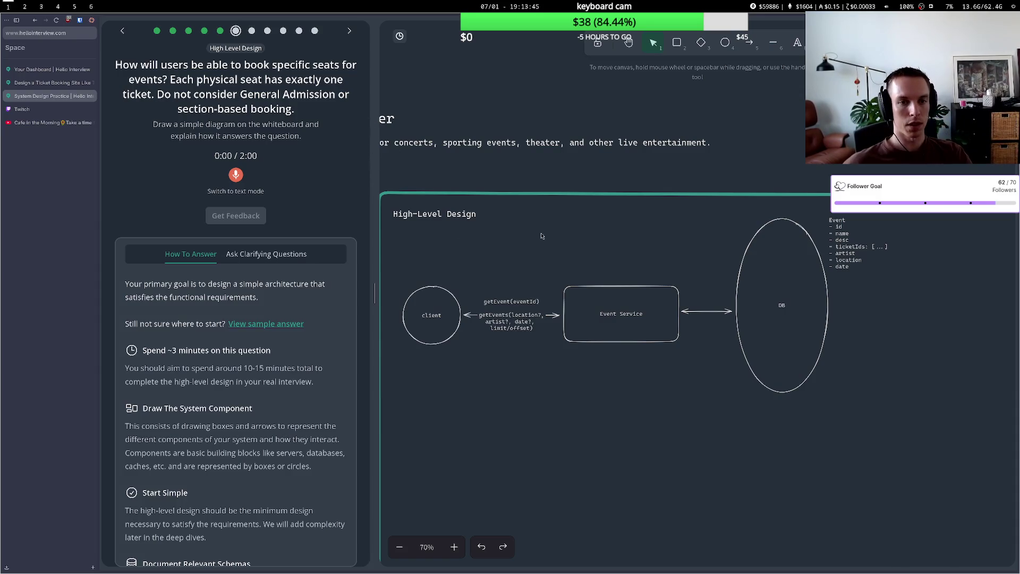
Nudge the Event field list up beside the DB ellipse to free space below.
click(848, 249)
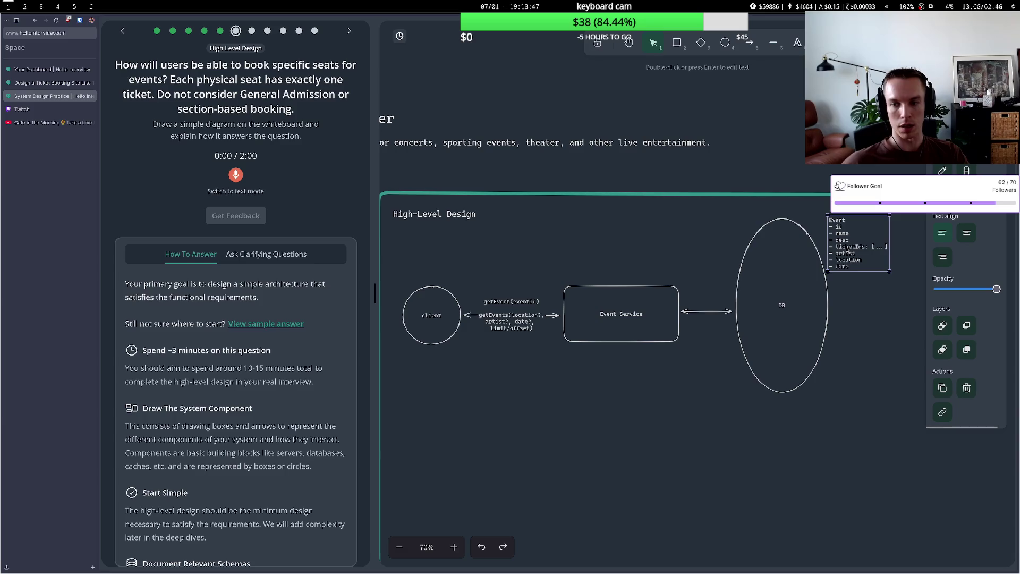
click(901, 288)
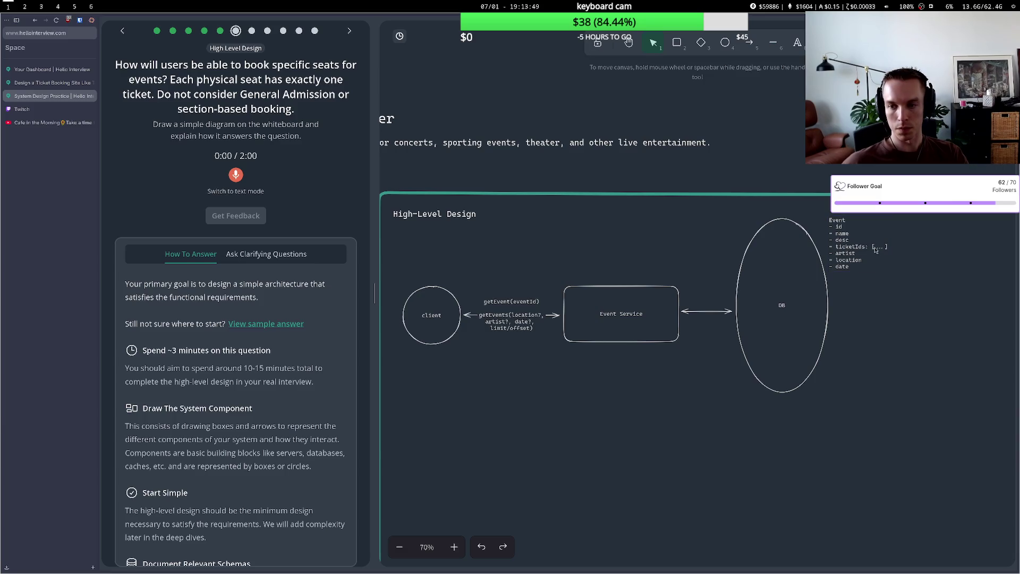
mouse_move(856, 222)
mouse_down()
mouse_move(835, 215)
mouse_move(851, 213)
mouse_move(663, 212)
mouse_move(856, 213)
mouse_up()
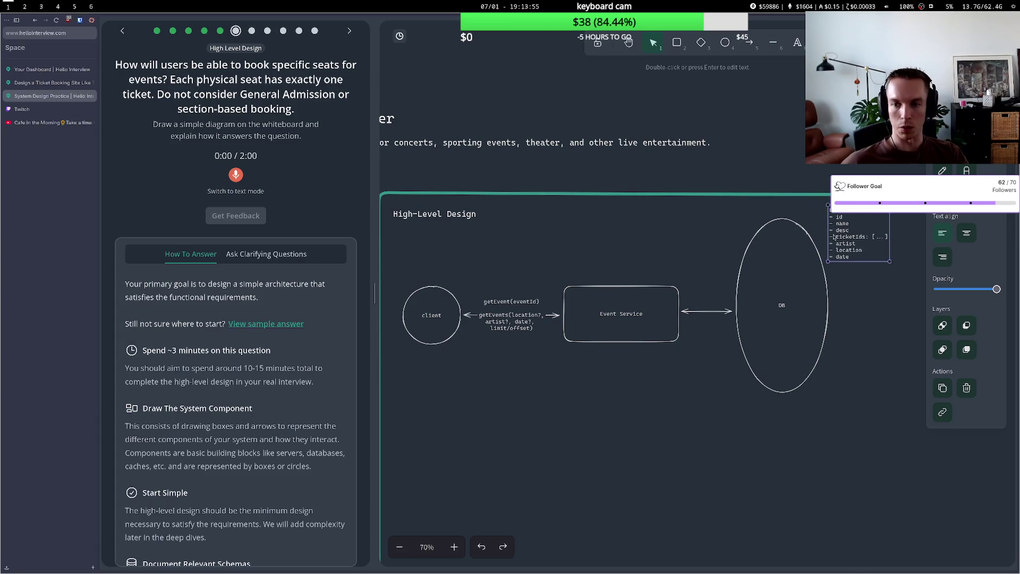
double_click(846, 289)
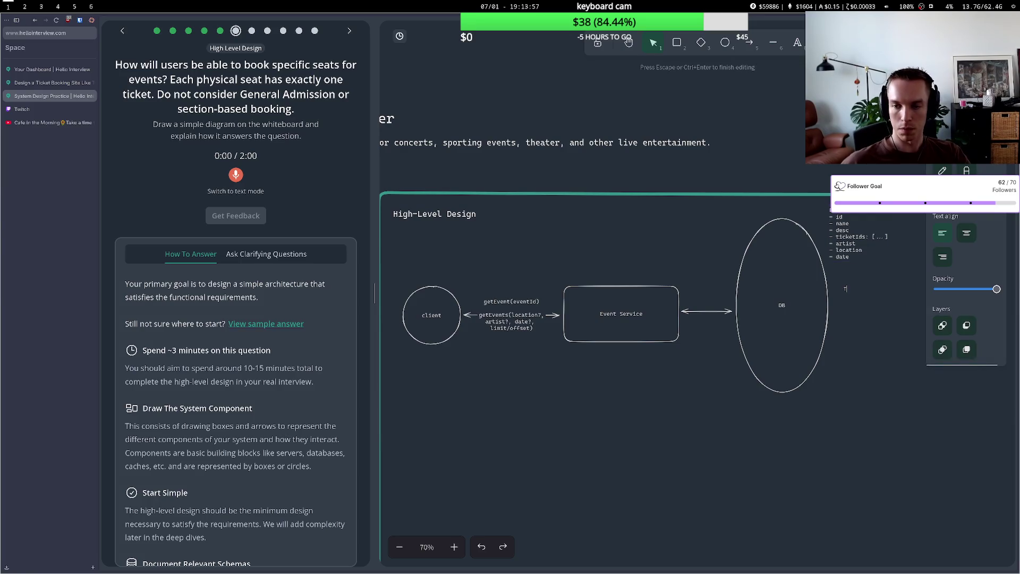
Write a Ticket note below the Event schema with fields id and eventId.
text(Ticket )
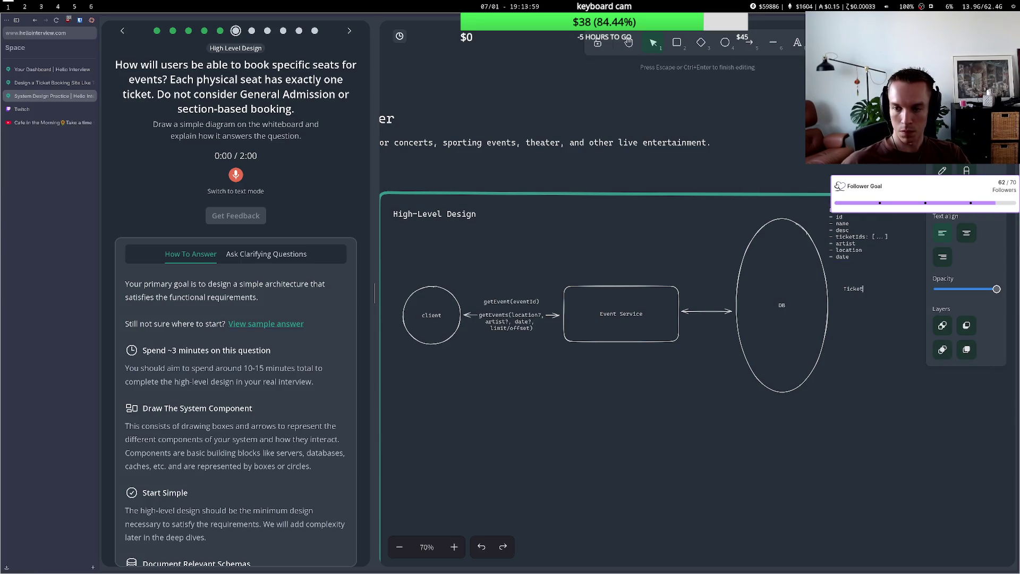
text(- ad)
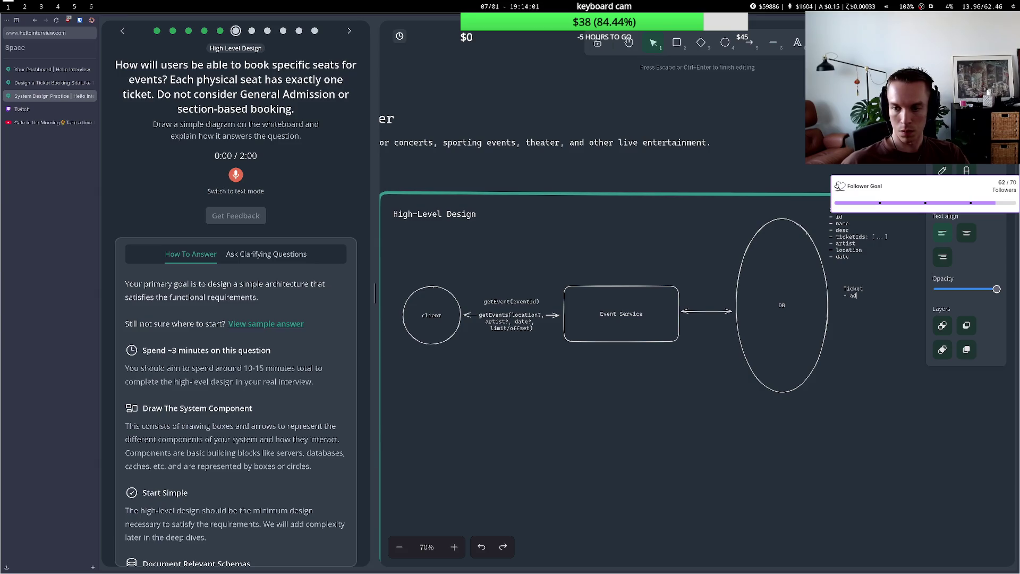
key(BackSpace)
key(BackSpace)
text(id)
key(Return)
text(e)
text(ve)
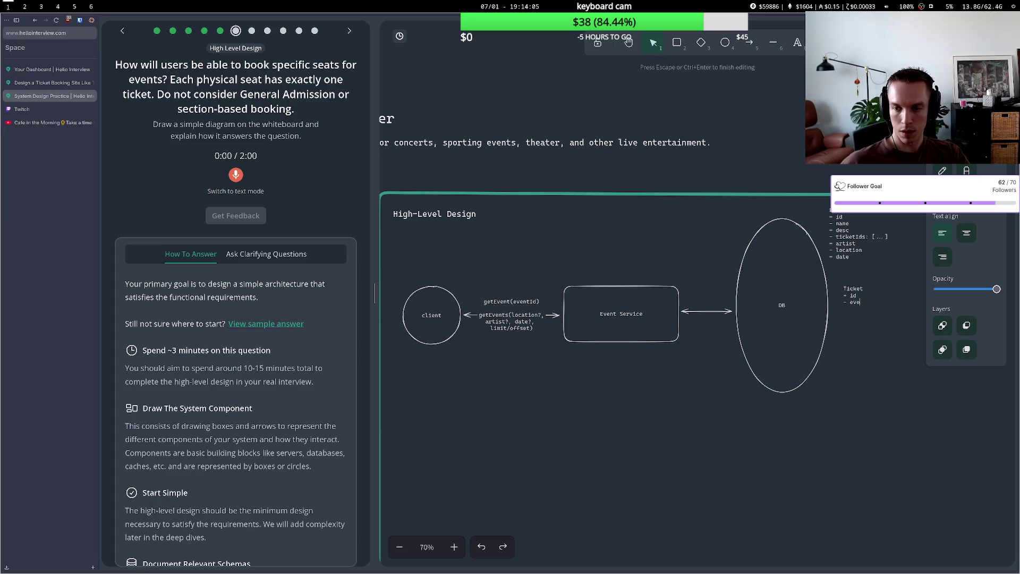
text(ntId)
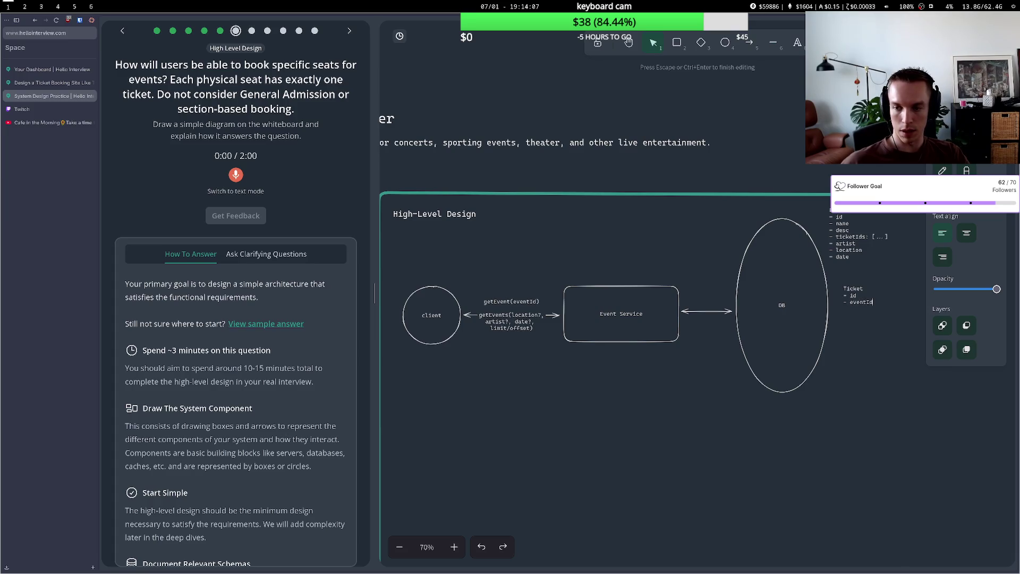
key(Return)
text(seat)
key(BackSpace)
key(BackSpace)
key(BackSpace)
text(ve)
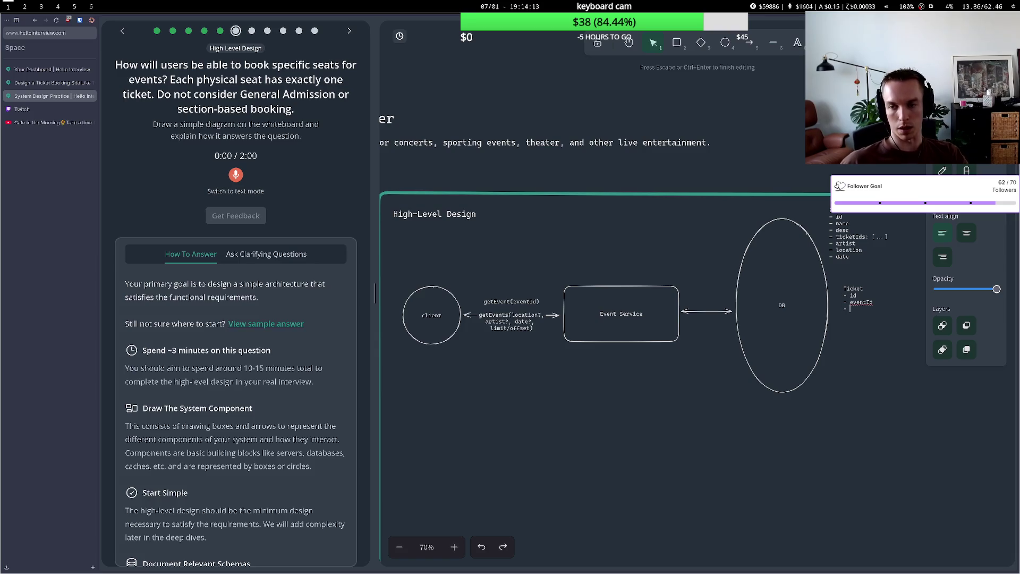
text(nu)
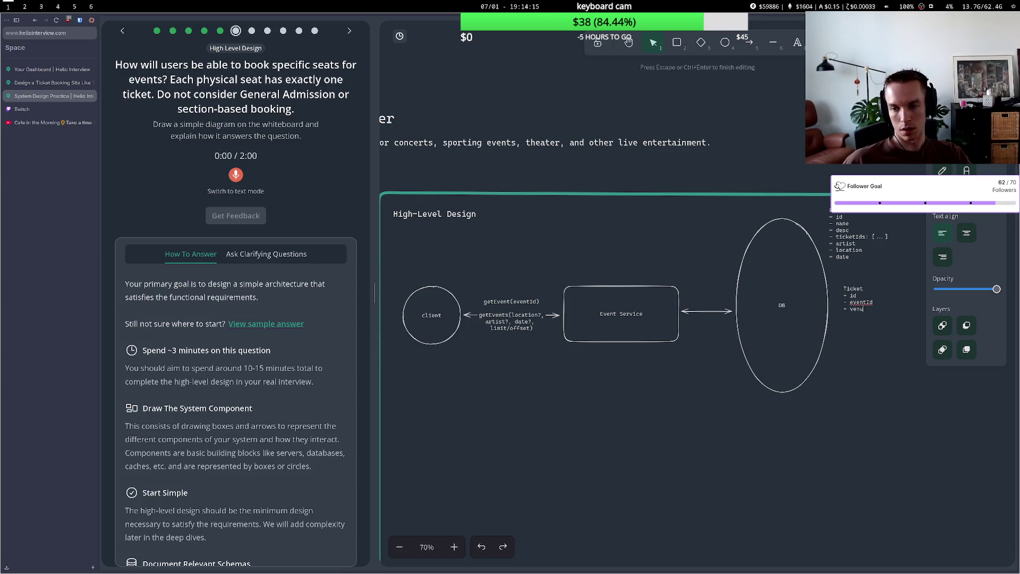
key(BackSpace)
key(BackSpace)
key(BackSpace)
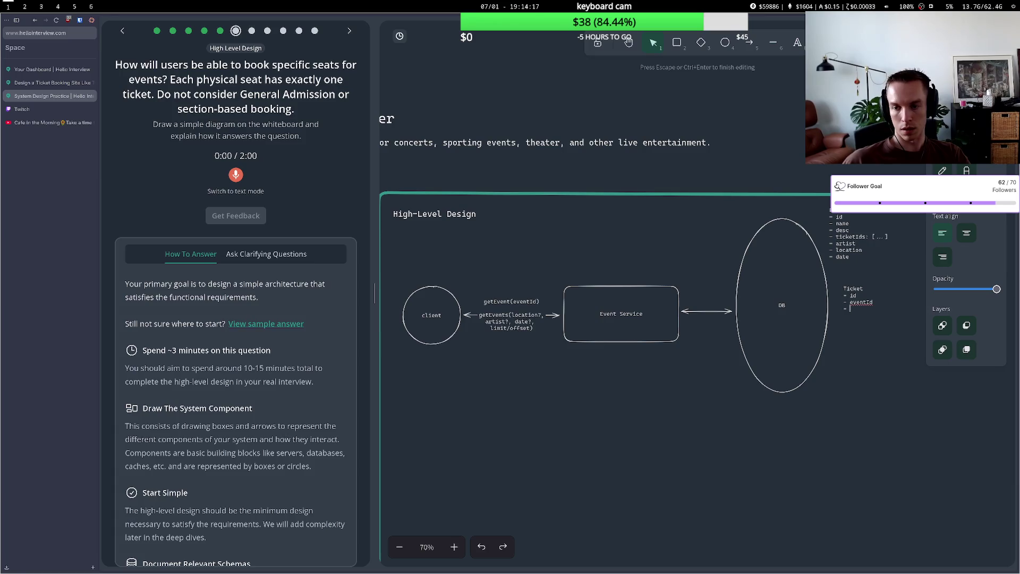
Append a venueId field after date in the Event field list.
double_click(851, 261)
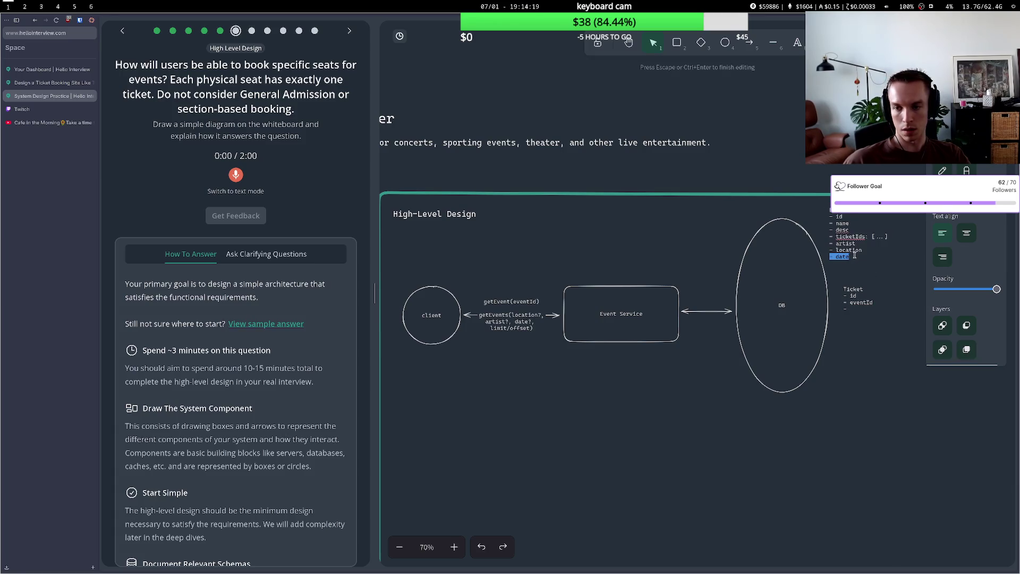
triple_click(856, 254)
click(856, 254)
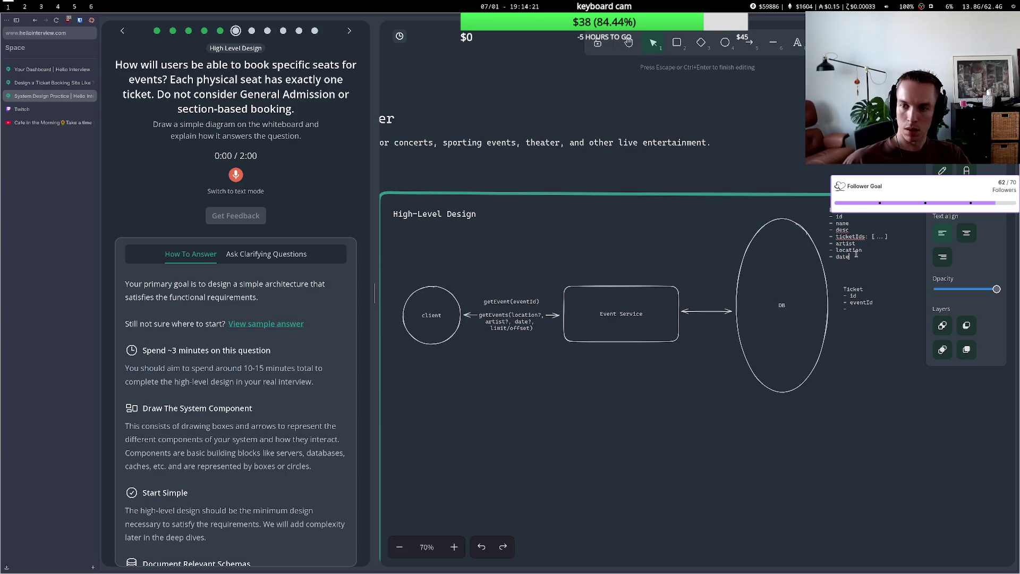
text(- venu)
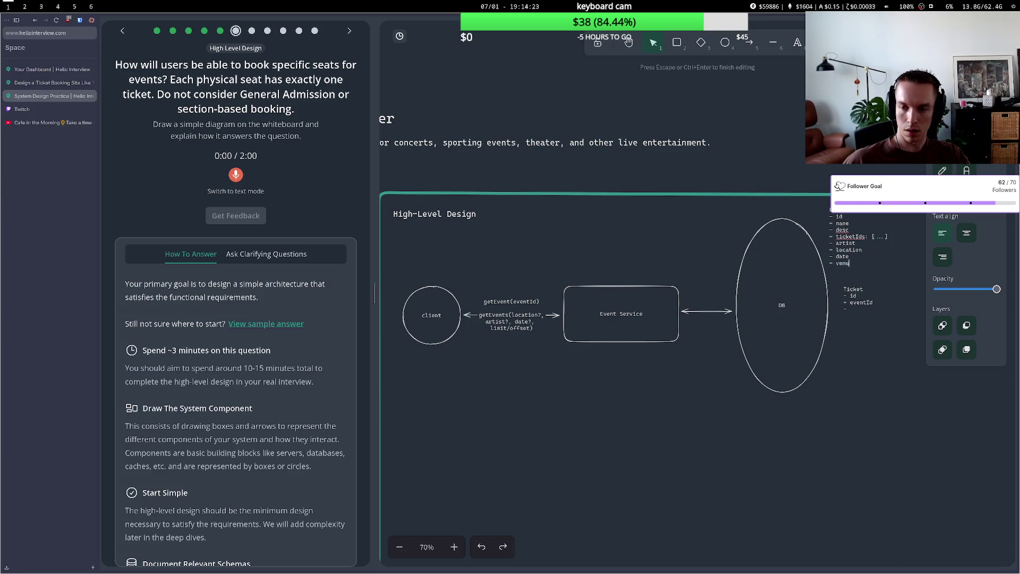
text(ei)
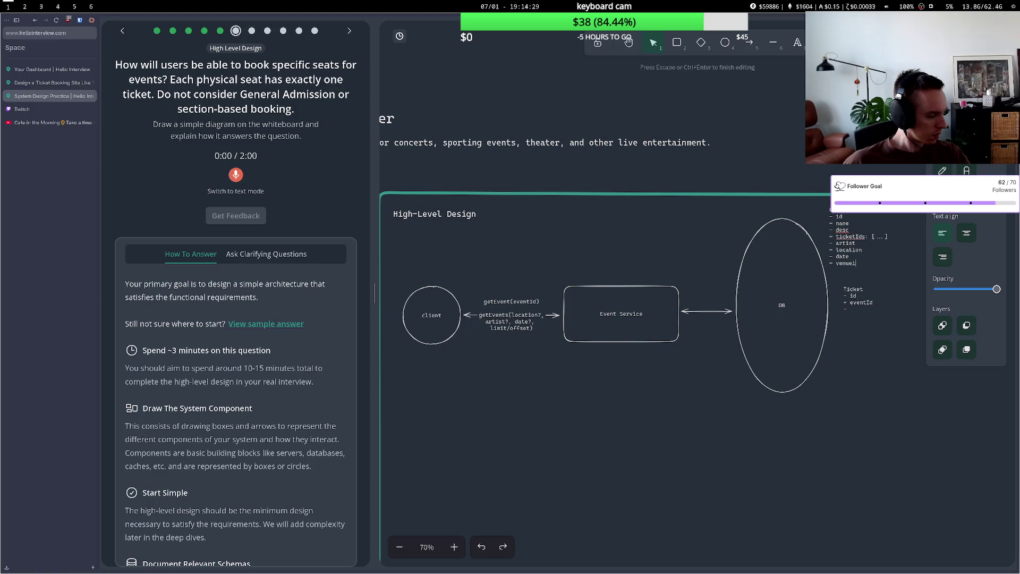
text(d)
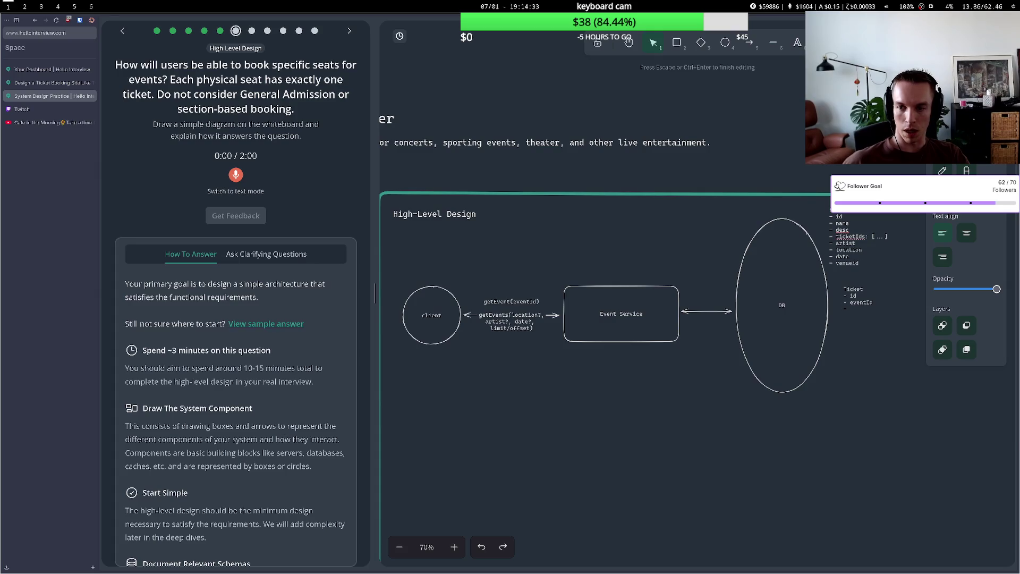
click(854, 330)
Create a Venue note listing id and name fields.
double_click(838, 336)
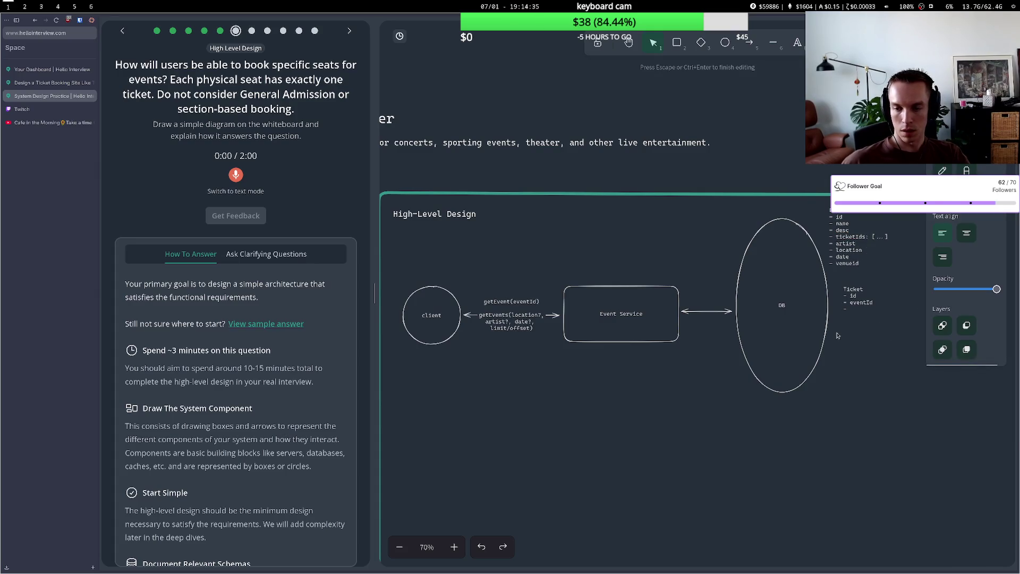
text(Venue)
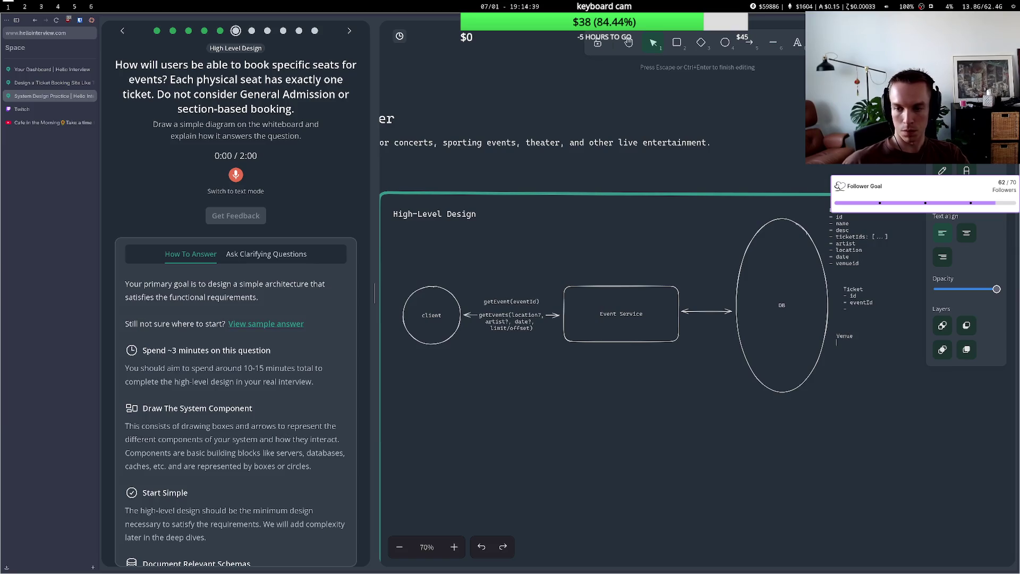
key(Return)
text(- ad)
key(BackSpace)
key(BackSpace)
text(id.)
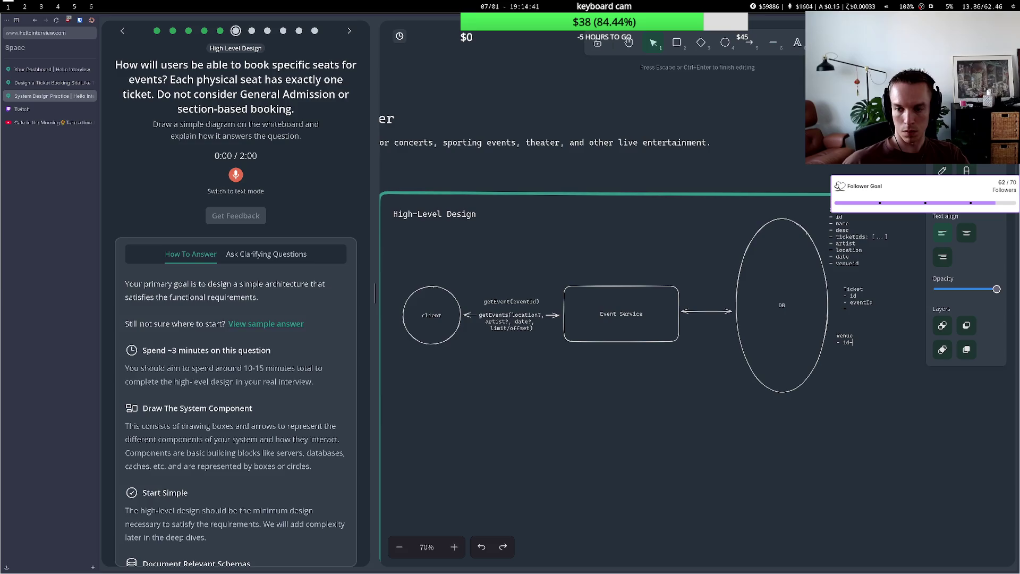
key(Return)
text(- name)
Add a seat field to the Ticket note.
click(856, 310)
double_click(860, 311)
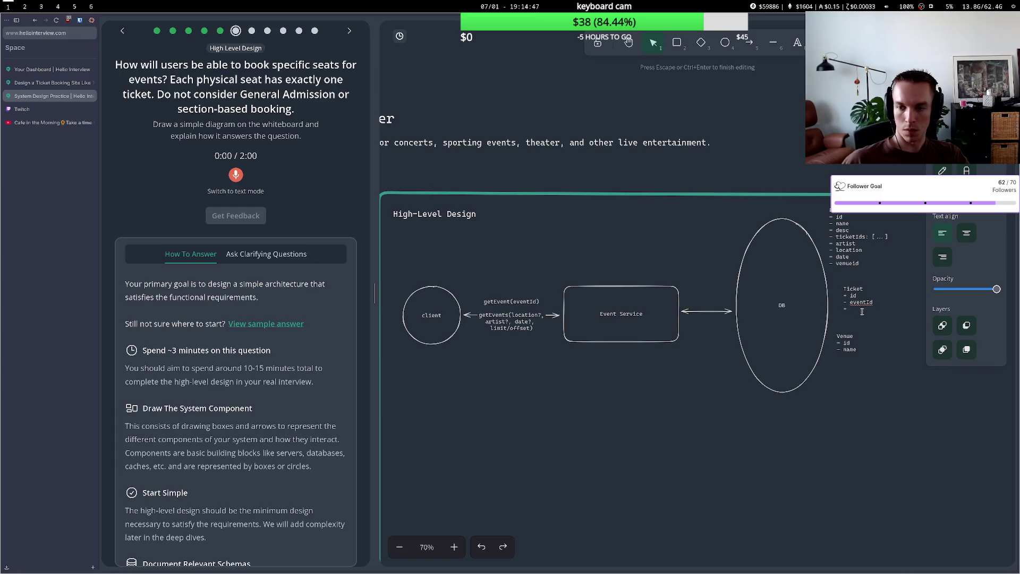
text(venu)
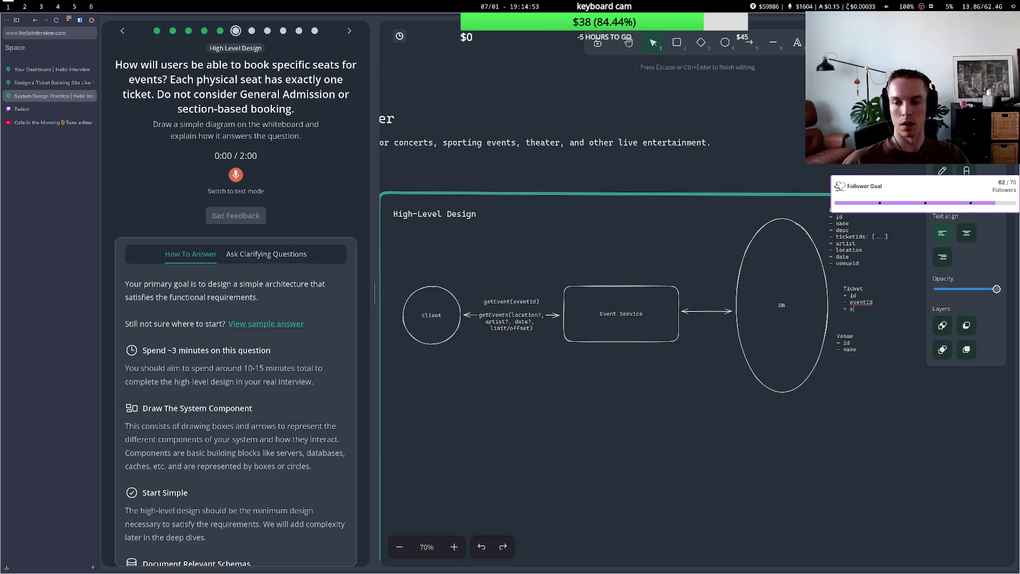
text(seact)
key(BackSpace)
key(BackSpace)
text(t)
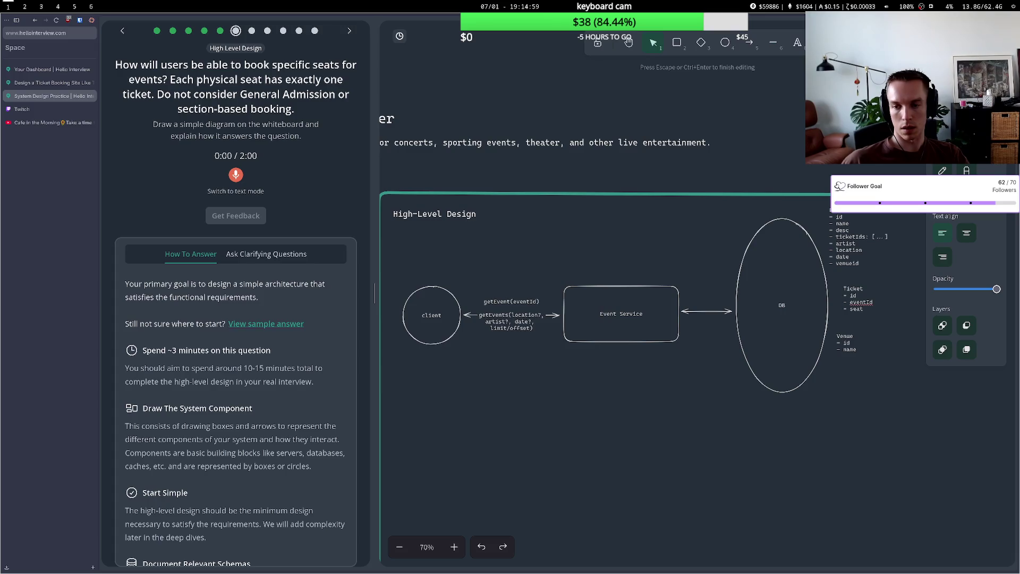
text(name)
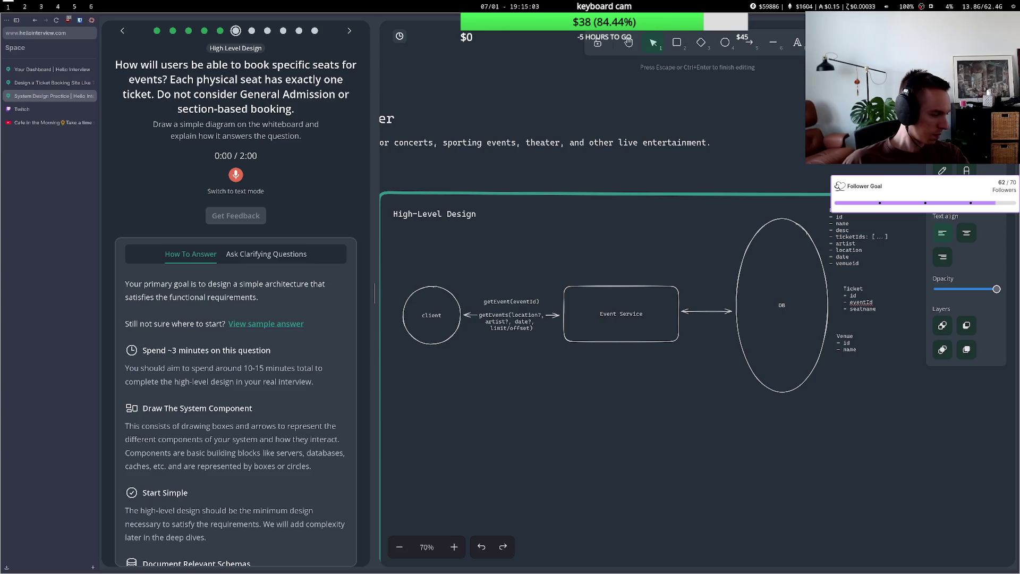
key(BackSpace)
key(BackSpace)
key(BackSpace)
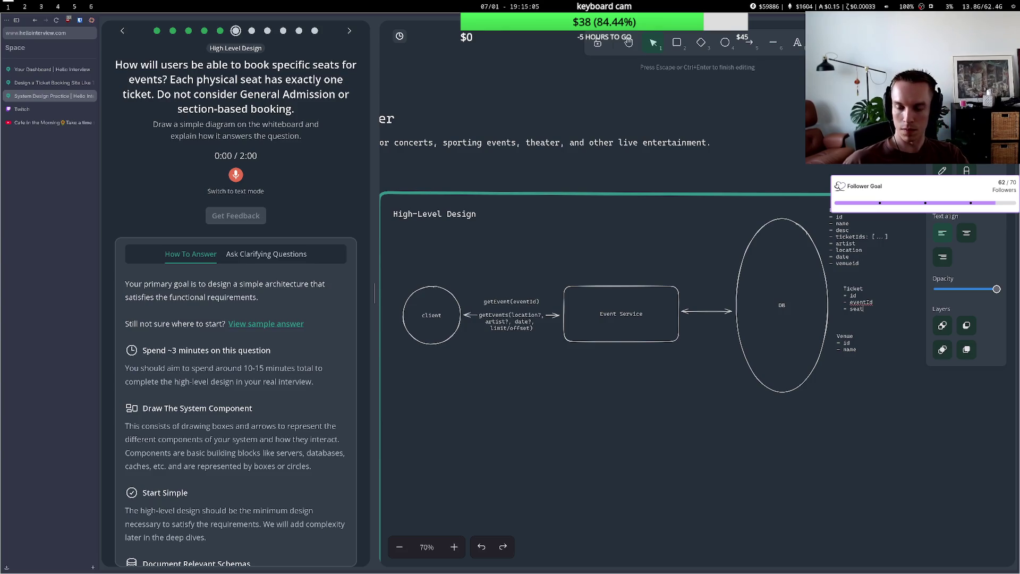
key(Escape)
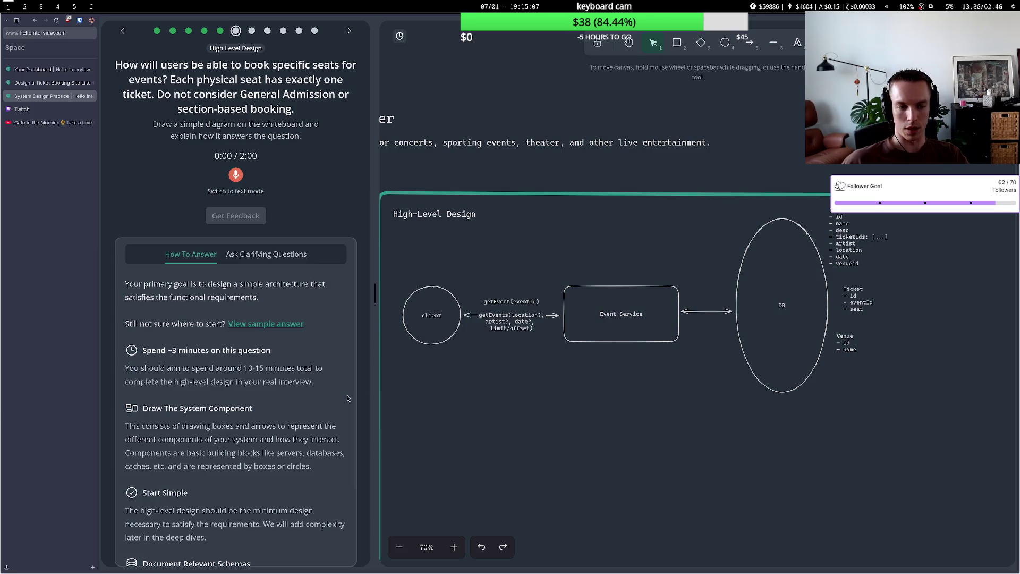
Add a status: 'booked' | 'available' field to the Ticket note.
click(863, 311)
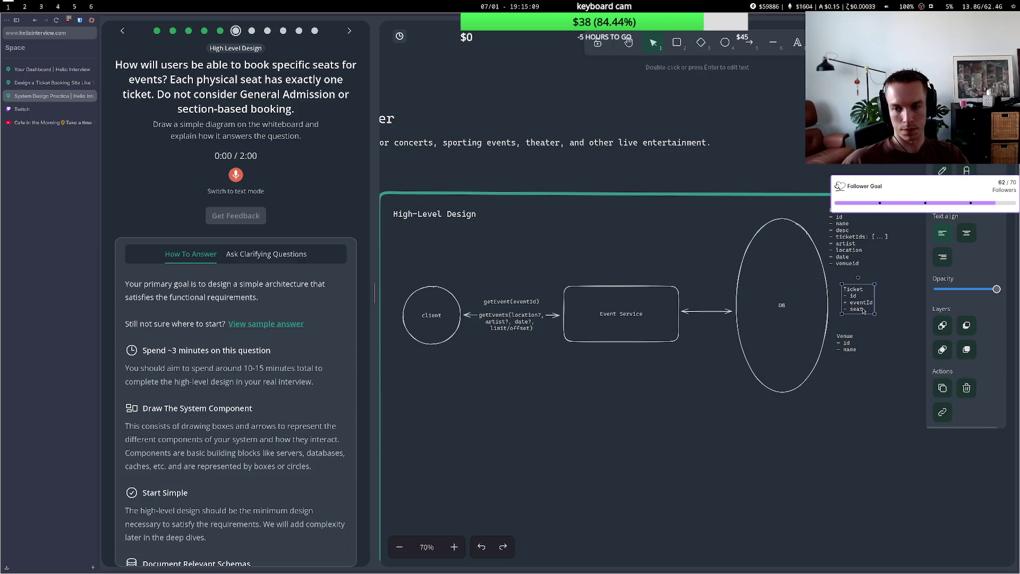
double_click(863, 311)
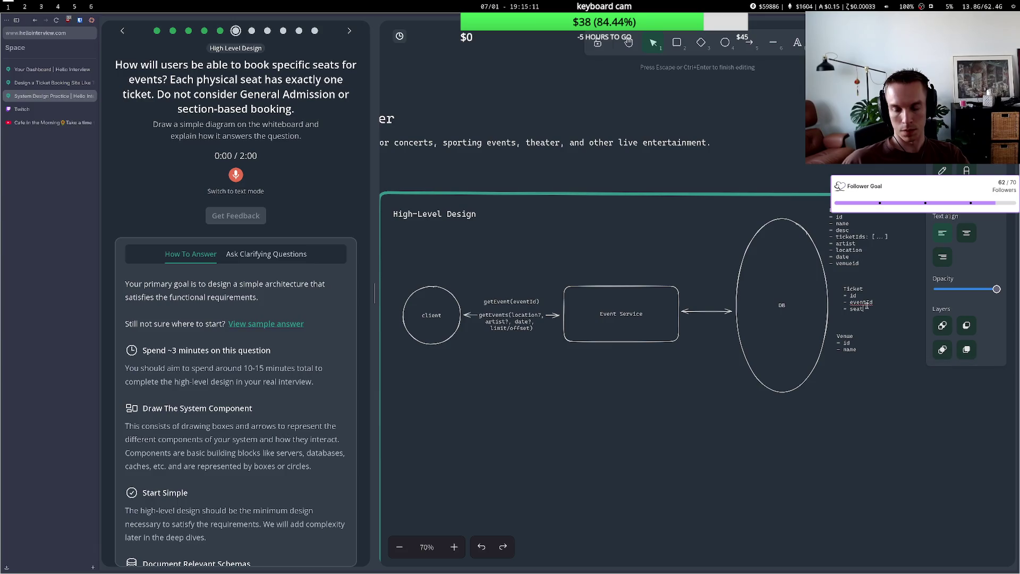
click(851, 395)
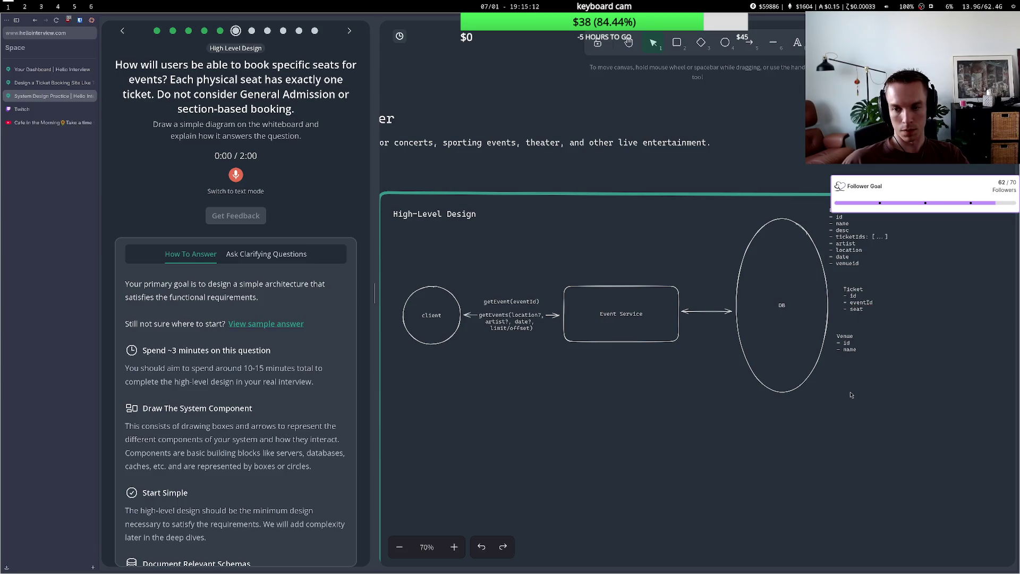
double_click(864, 311)
key(Return)
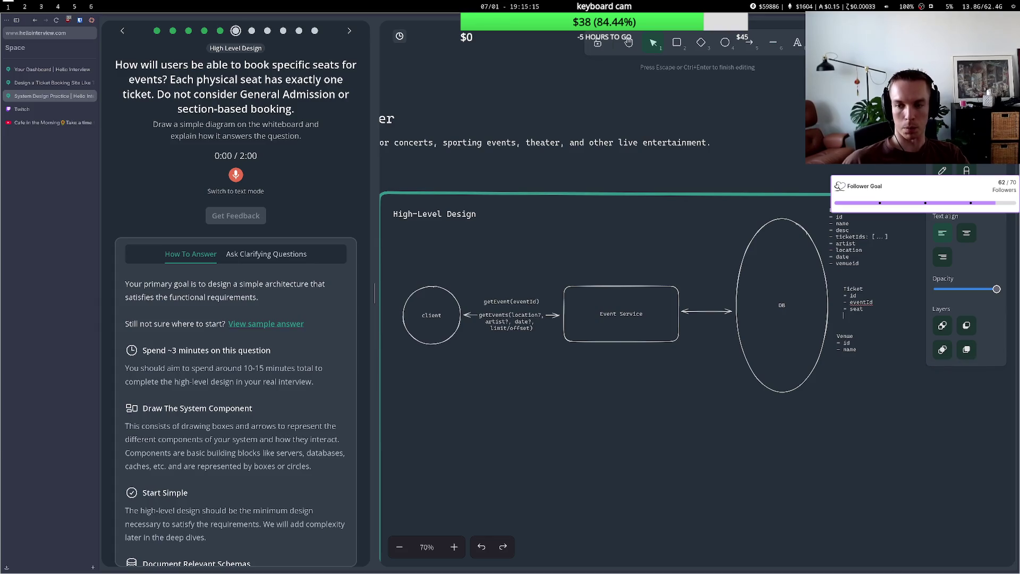
text(- booked)
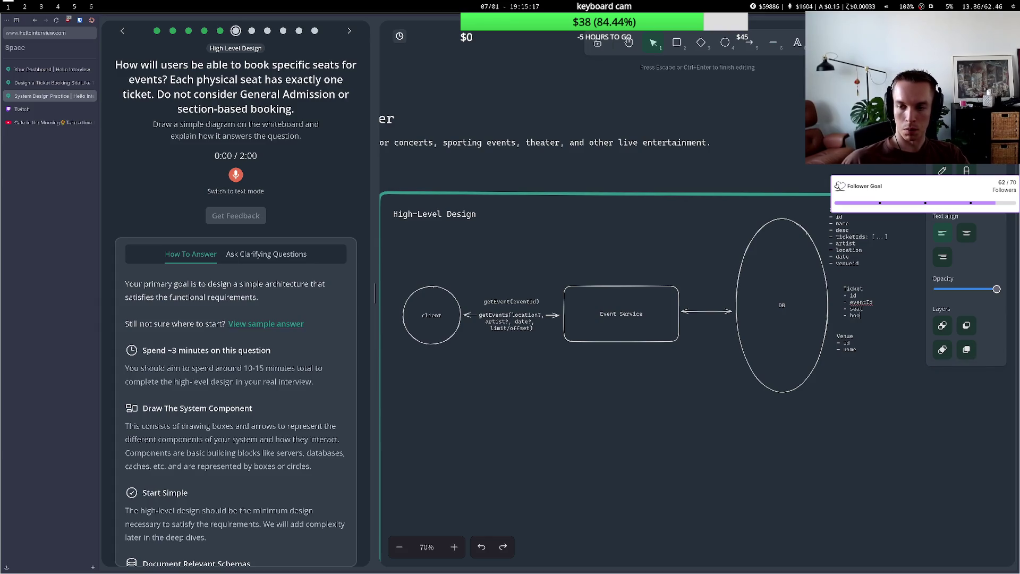
key(BackSpace)
key(BackSpace)
key(BackSpace)
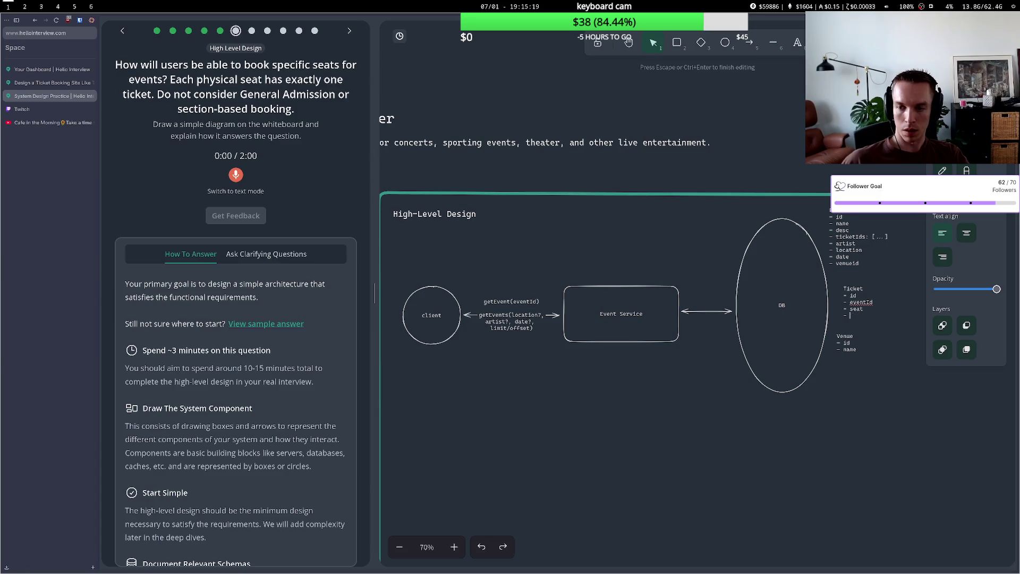
text(status:)
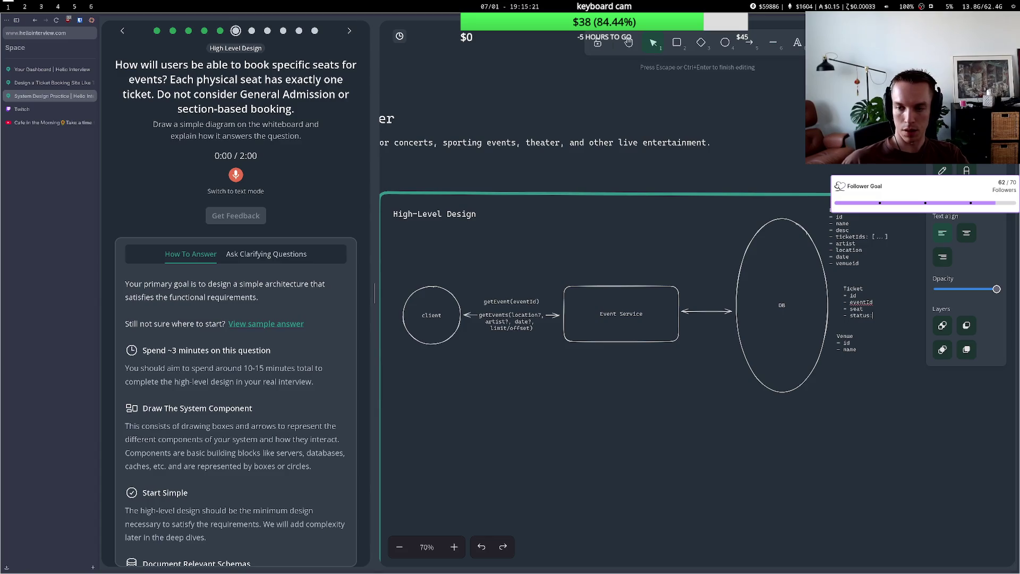
text(uu)
text(oke)
key(BackSpace)
key(BackSpace)
key(BackSpace)
text(booked' |)
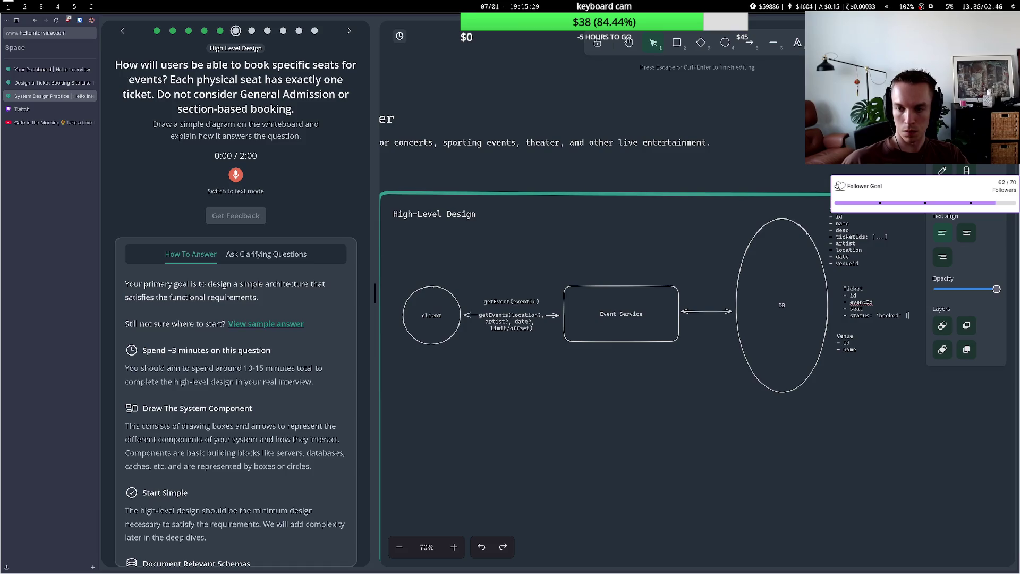
text( ')
text(ava)
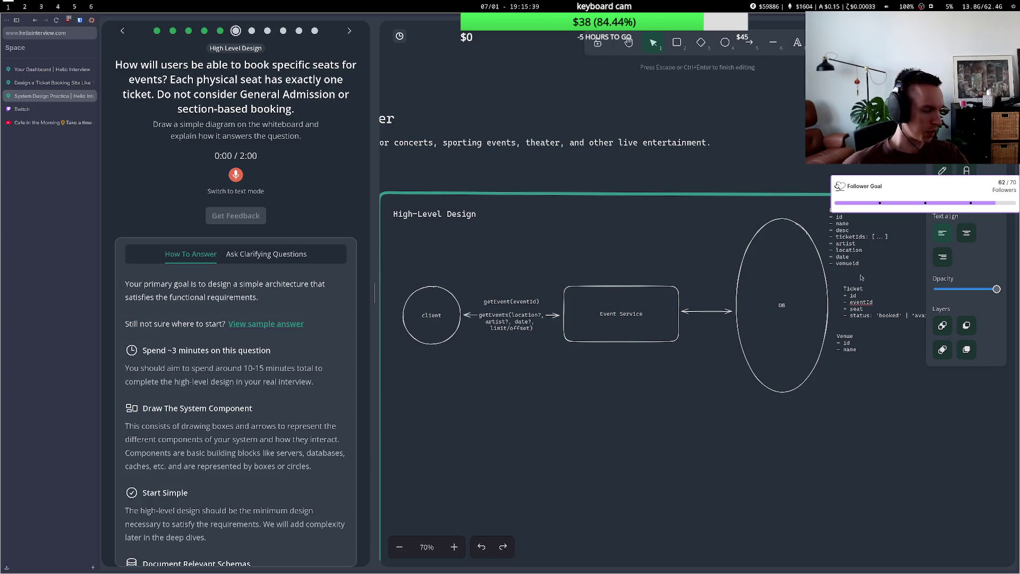
click(878, 337)
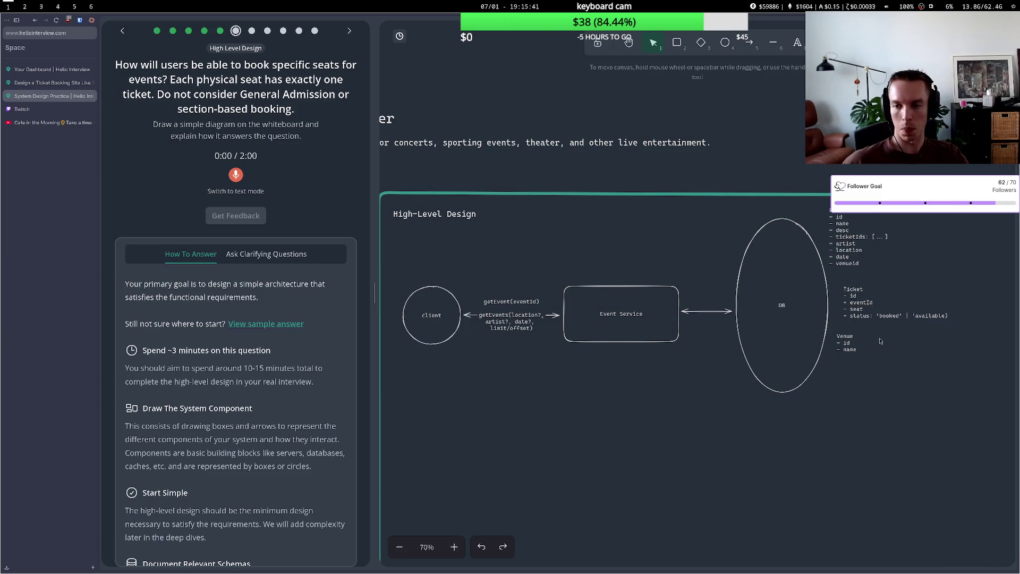
click(948, 318)
click(889, 344)
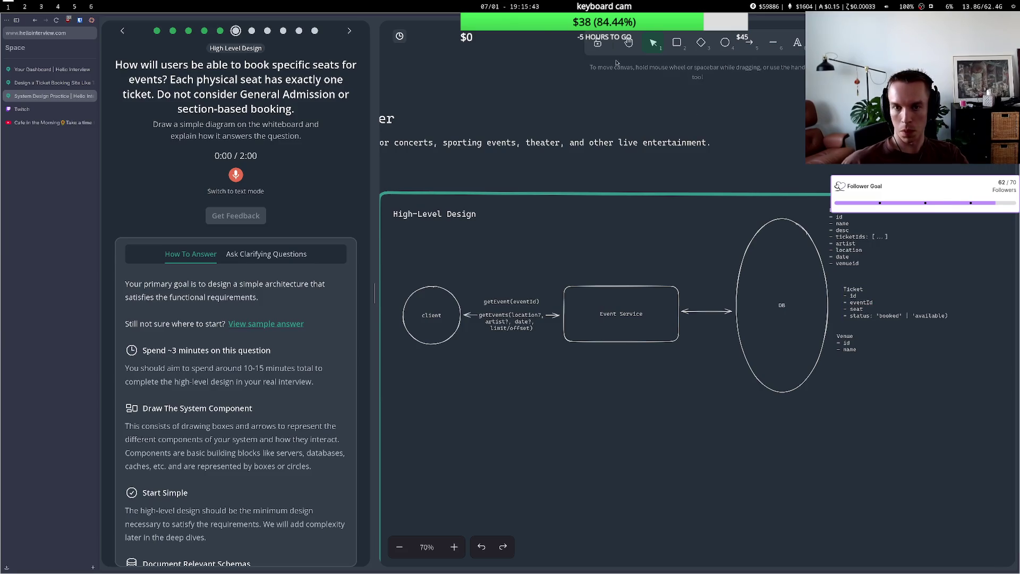
click(629, 43)
Add the missing closing quote after 'available' in the Ticket status line.
drag(774, 317, 576, 386)
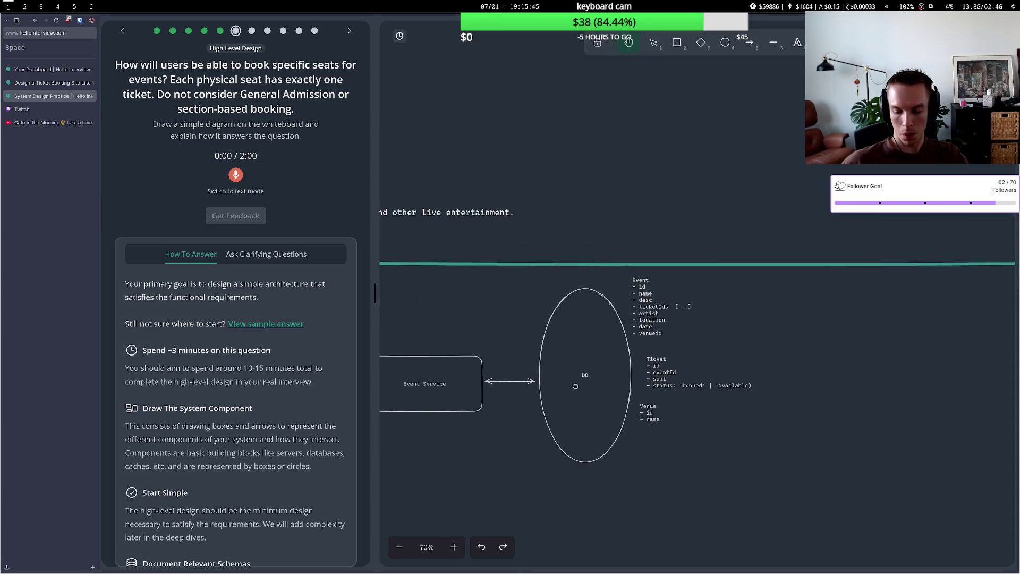
scroll(576, 386, up, 3)
scroll(691, 420, down, 1)
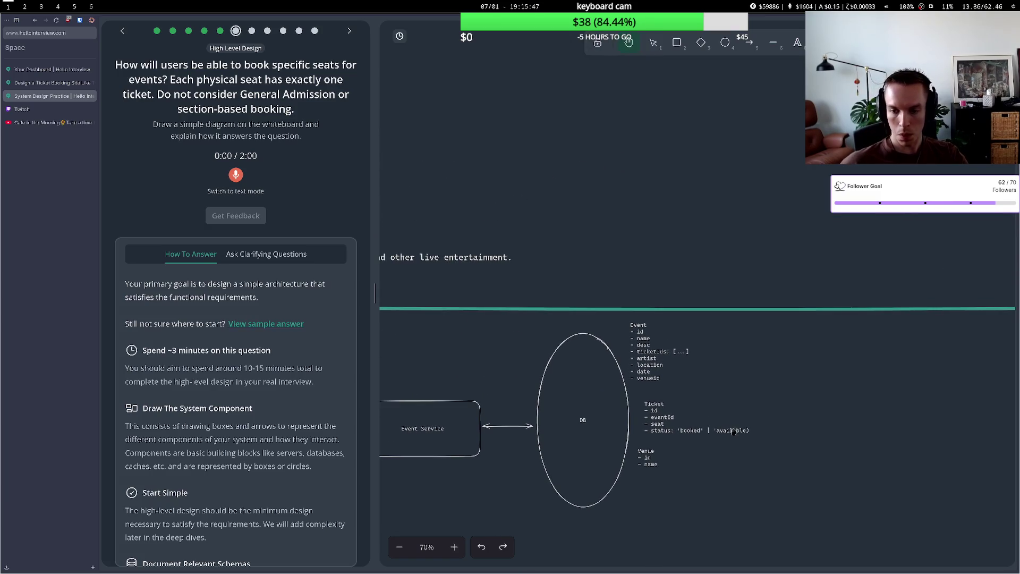
click(649, 44)
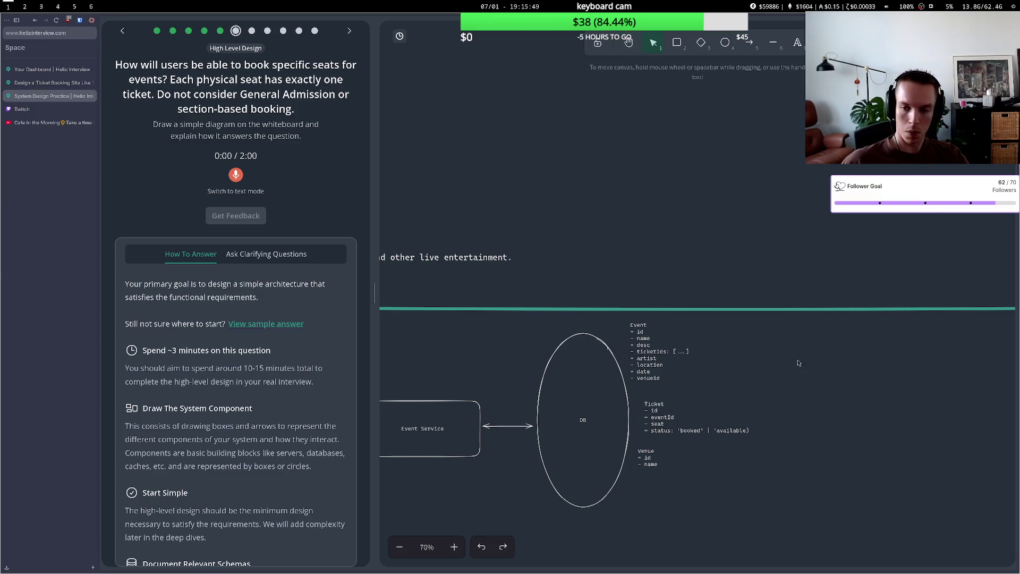
double_click(664, 420)
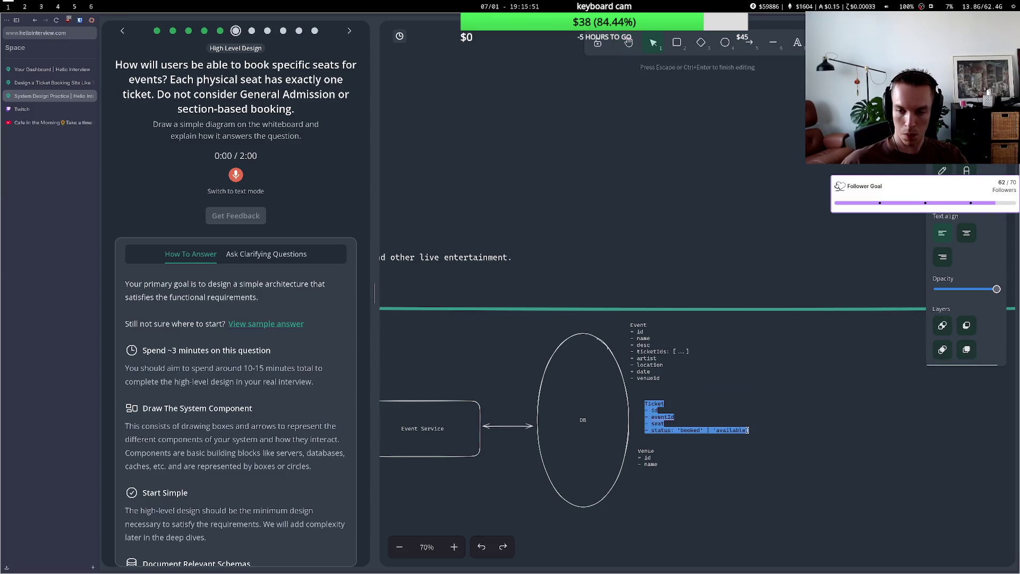
click(748, 430)
text(')
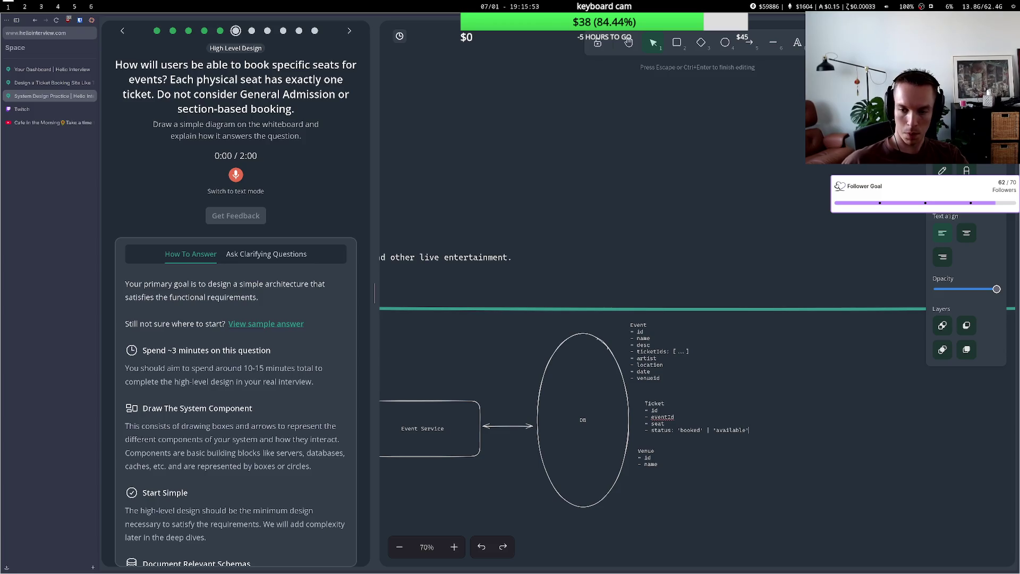
key(Escape)
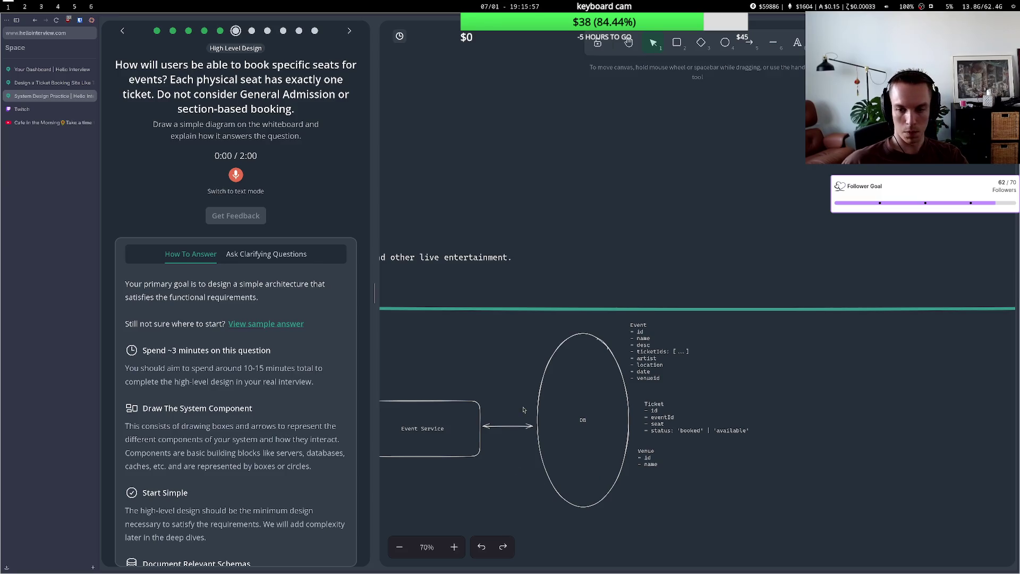
Pan the whiteboard so the whole High-Level Design diagram, including the client circle, shows.
key(h)
mouse_move(498, 327)
mouse_down()
mouse_move(530, 346)
mouse_move(677, 246)
mouse_move(644, 240)
mouse_up()
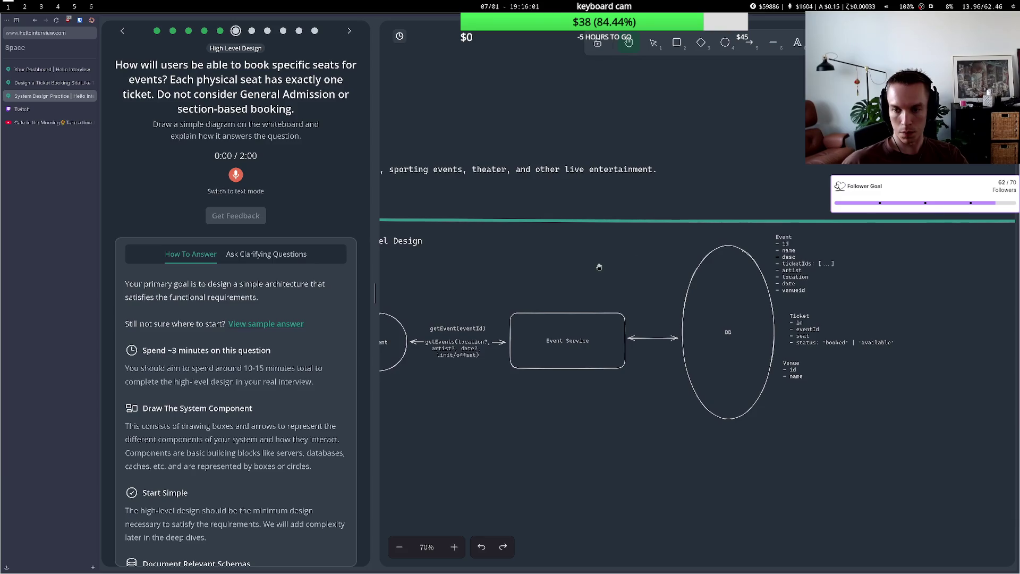
drag(557, 302, 614, 300)
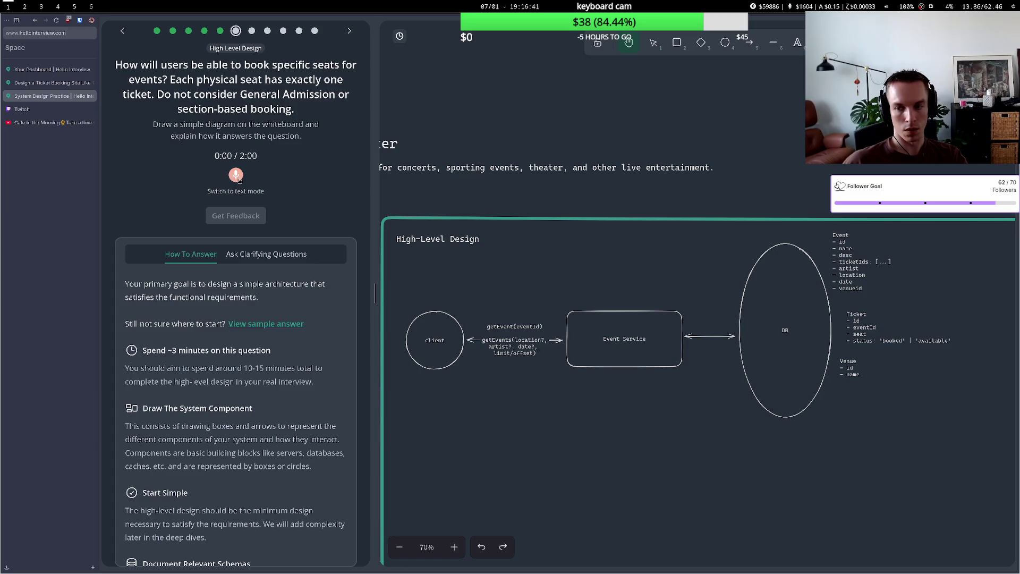
click(237, 176)
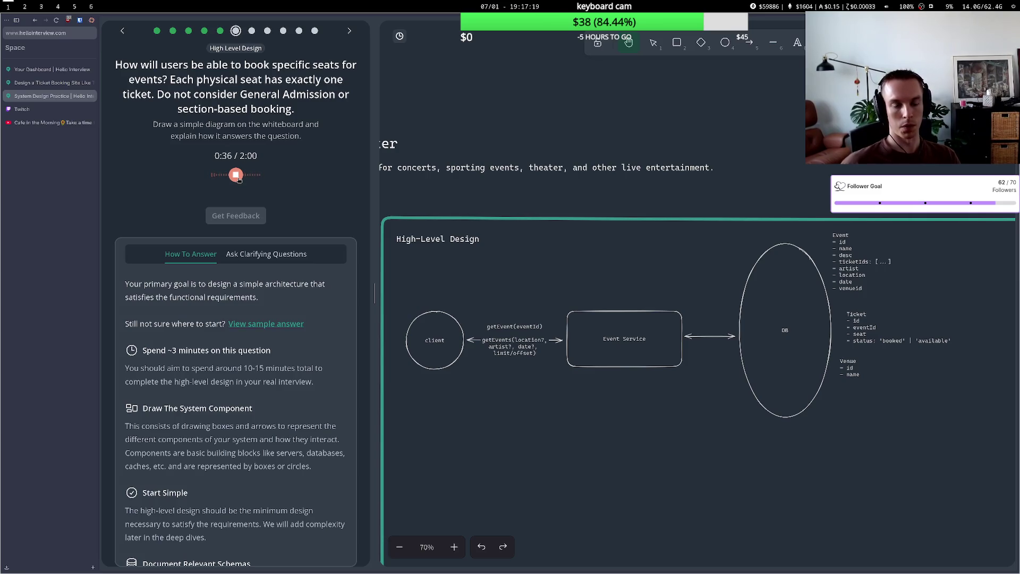
Finish the spoken answer that fetching an event returns its tickets with seat and status.
click(236, 176)
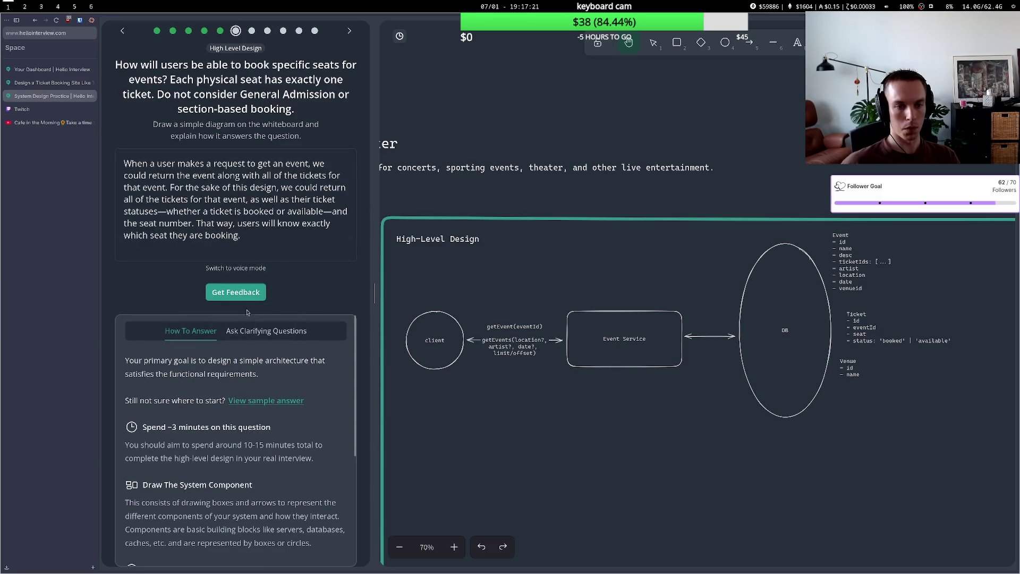
Get feedback, read the note that the booking flow is never completed, and open the getEvents arrow label.
click(240, 295)
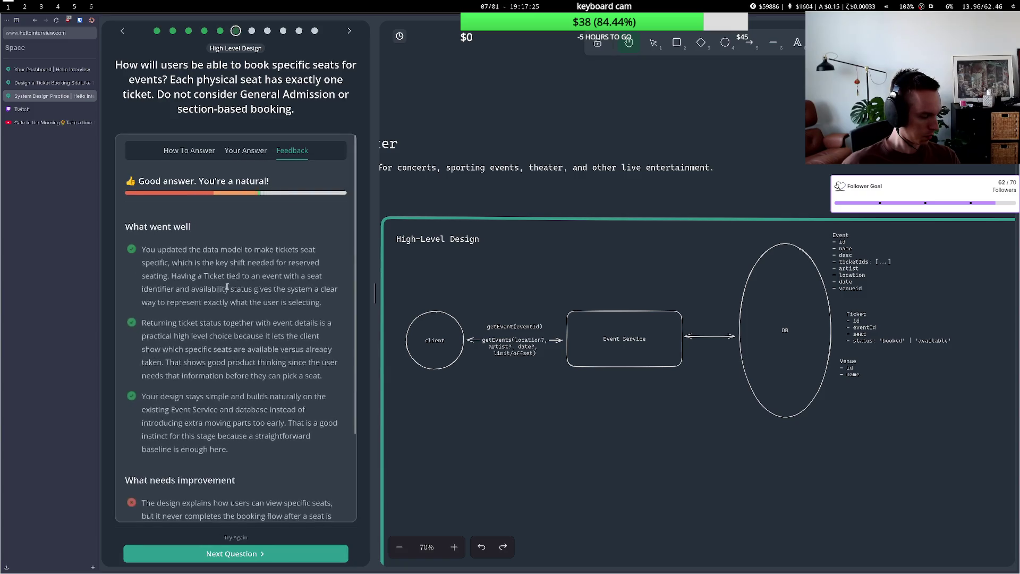
scroll(285, 387, down, 5)
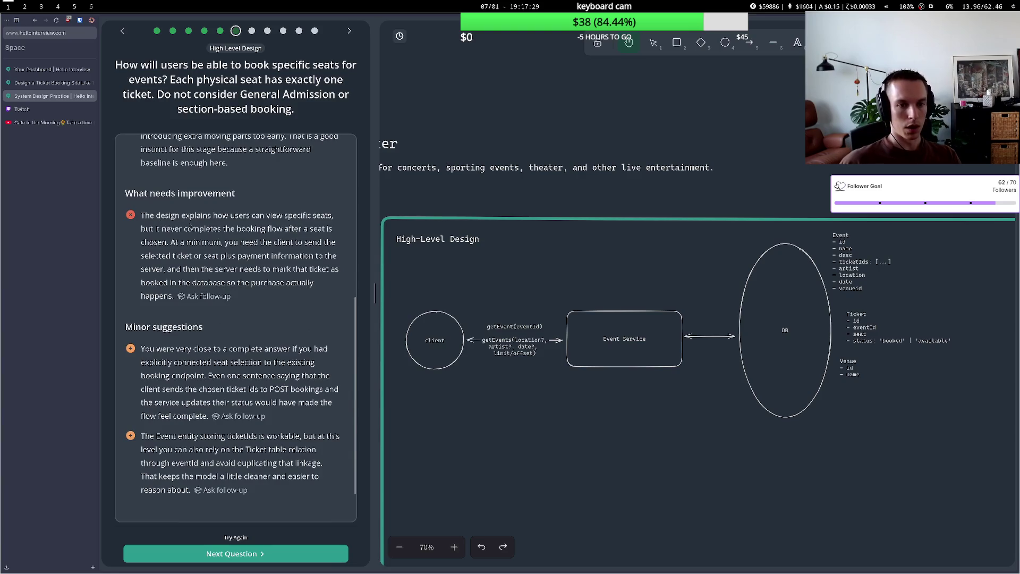
mouse_move(207, 215)
mouse_down()
mouse_move(285, 243)
mouse_move(279, 253)
mouse_up()
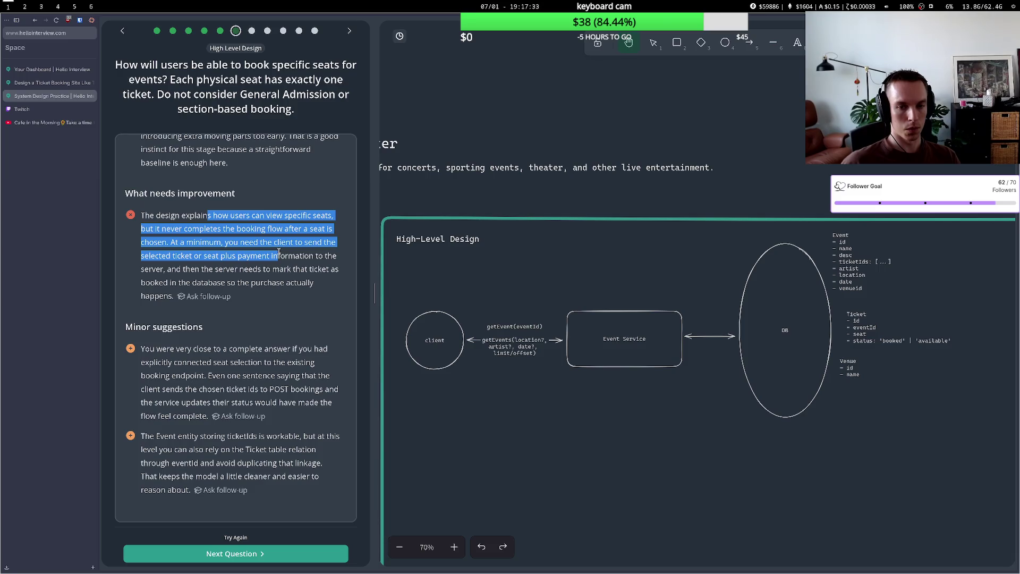
click(279, 252)
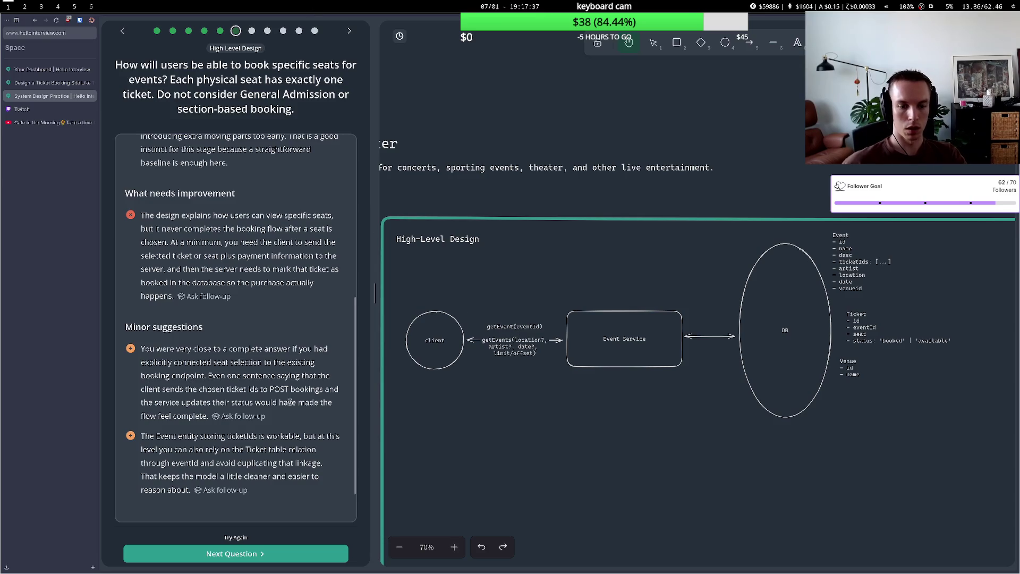
click(654, 43)
double_click(528, 353)
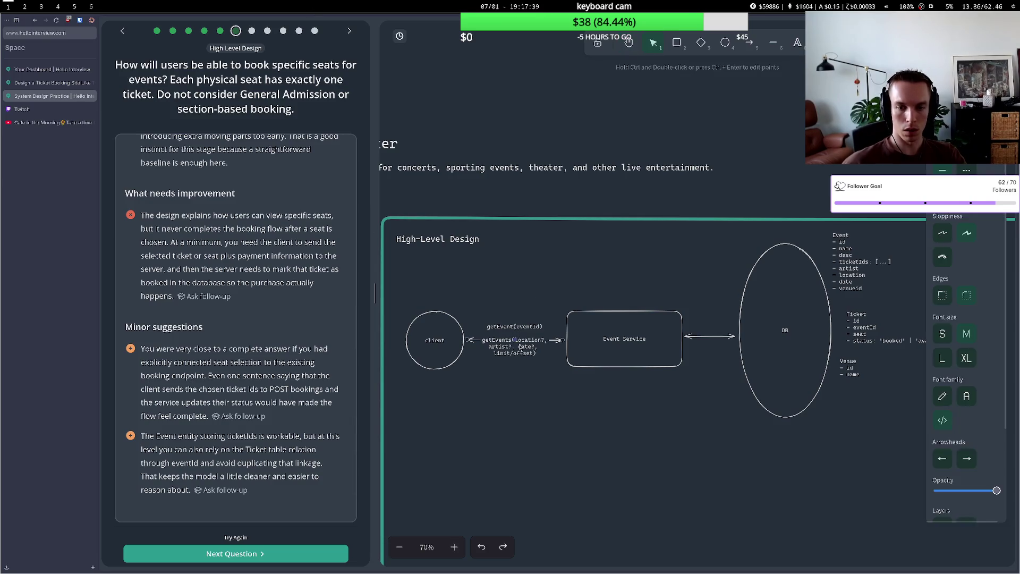
Add a new line 'makeBooking(seatIds, payment intent id)' under getEvents on the client–Event Service arrow.
click(546, 354)
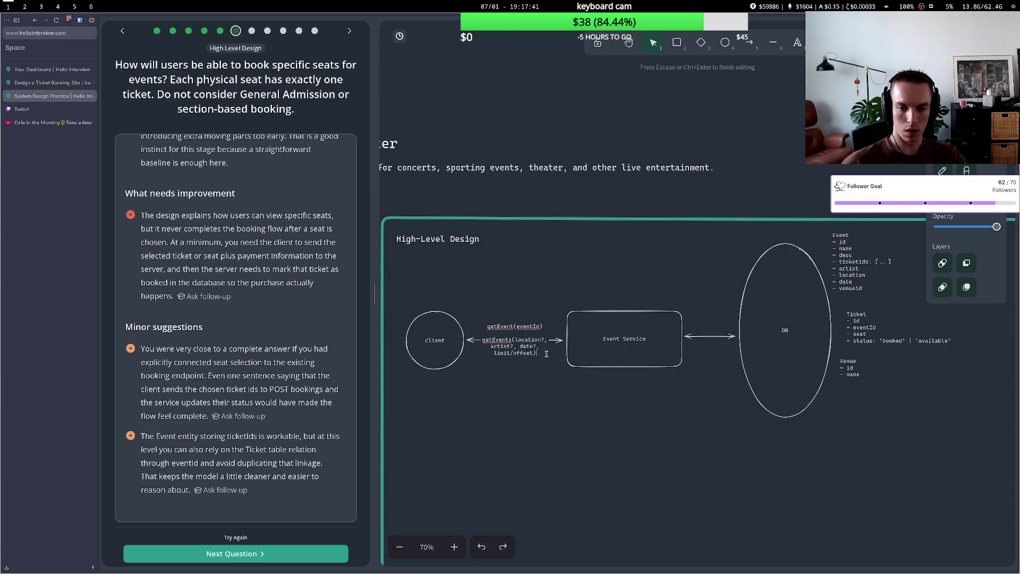
key(Return)
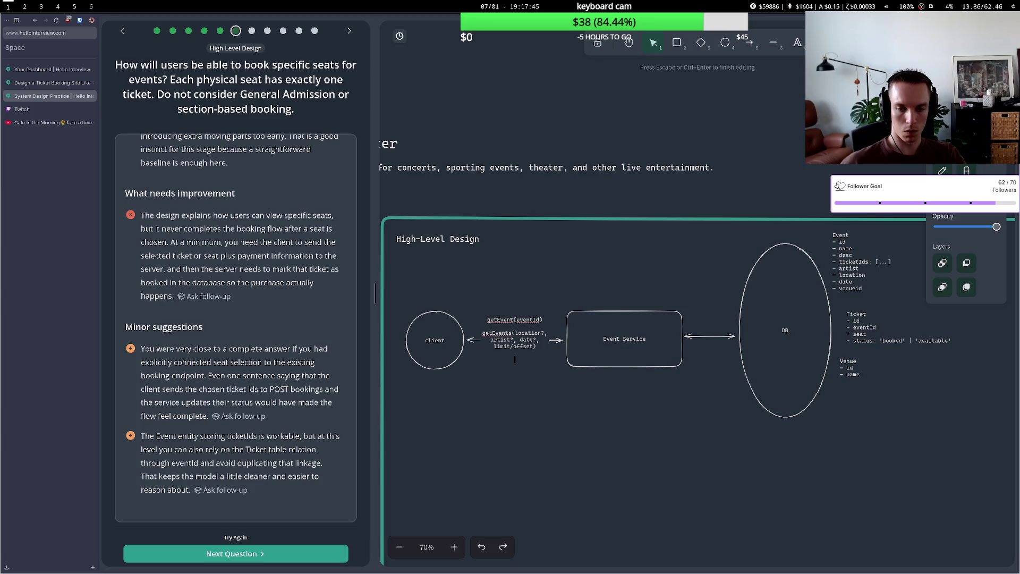
text(a)
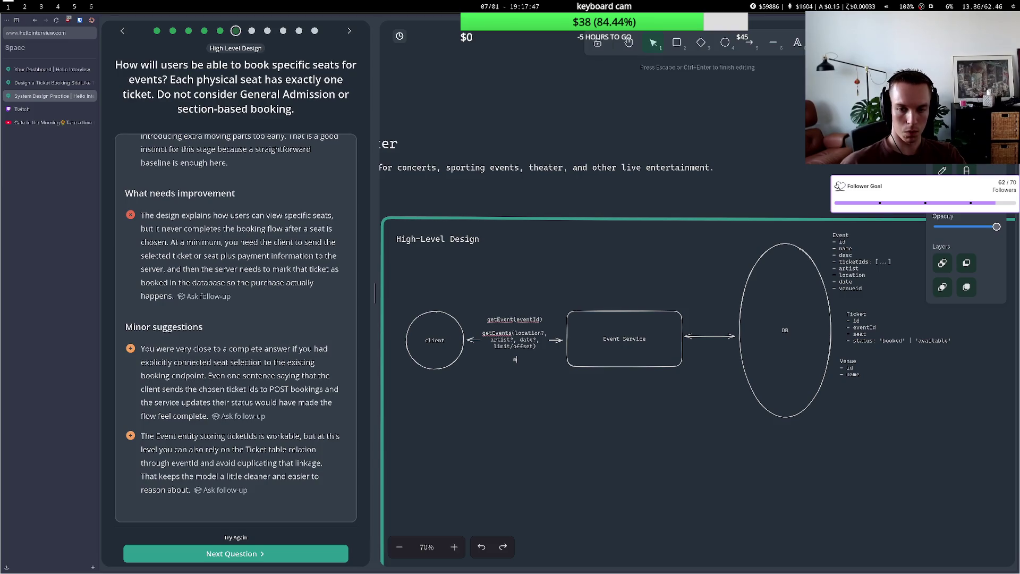
text(keBook)
text(Sea)
key(BackSpace)
key(BackSpace)
key(BackSpace)
text(makeBooking(se)
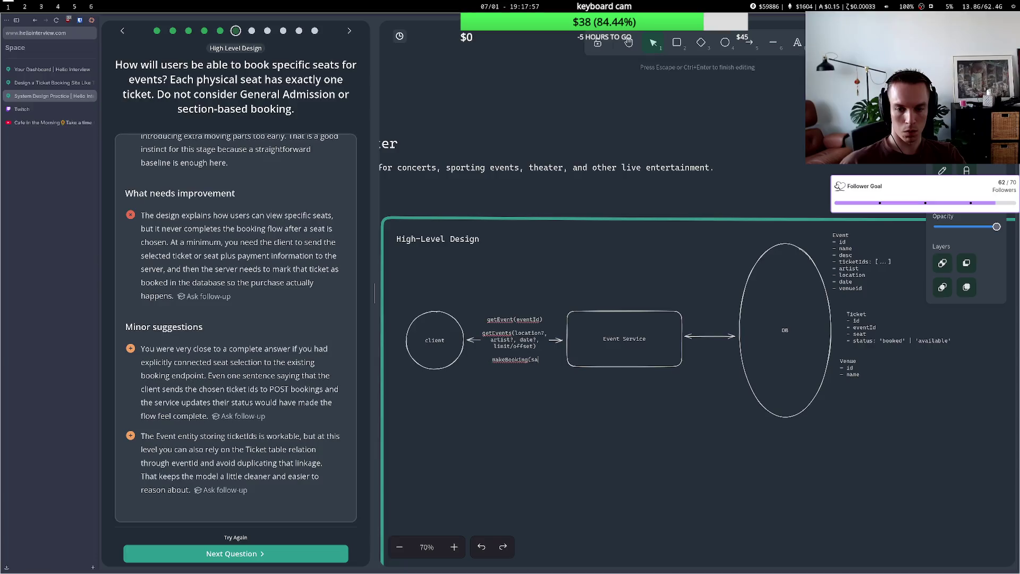
text(atIds)
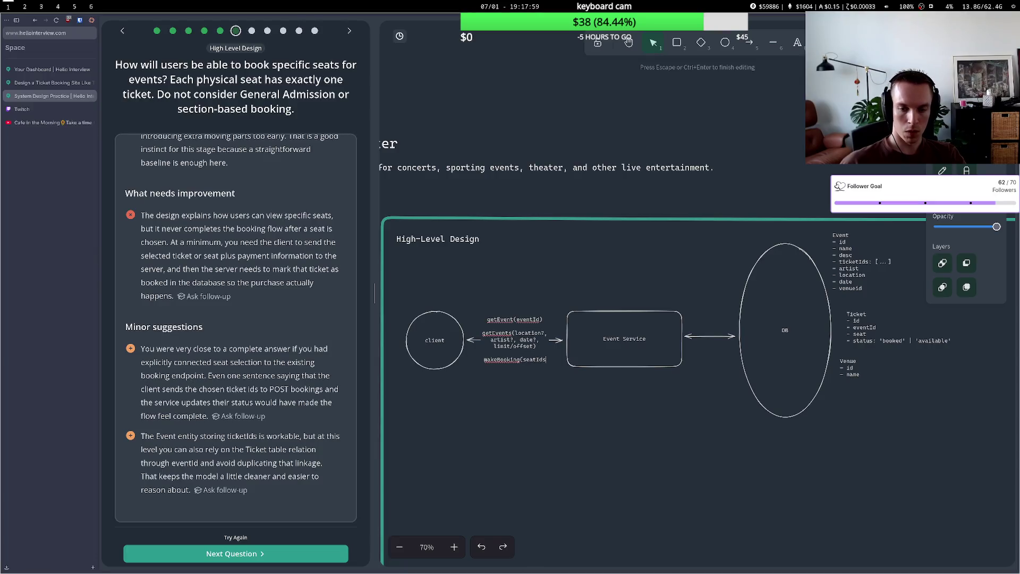
text(, pao)
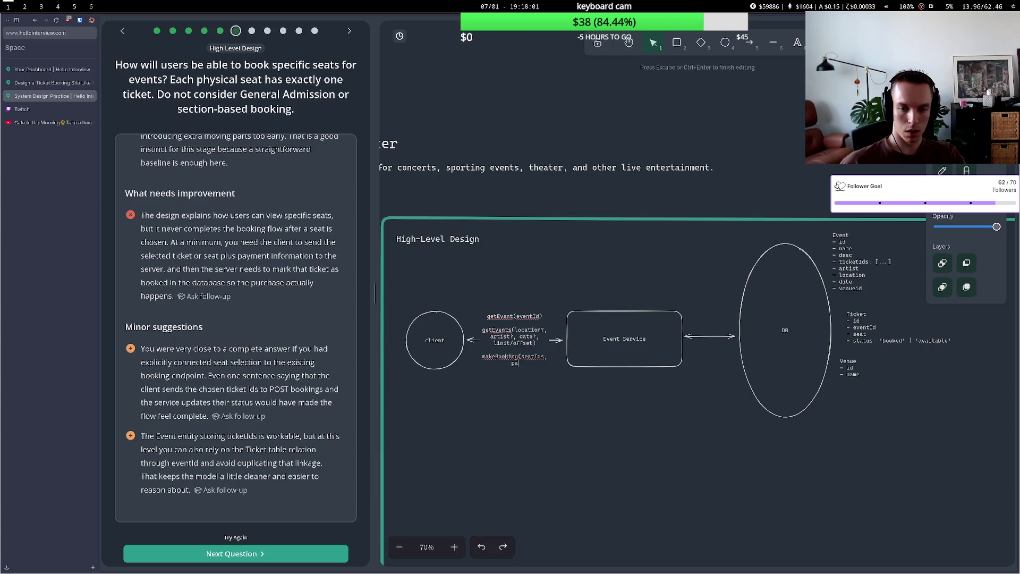
key(BackSpace)
text(yment)
text( intent)
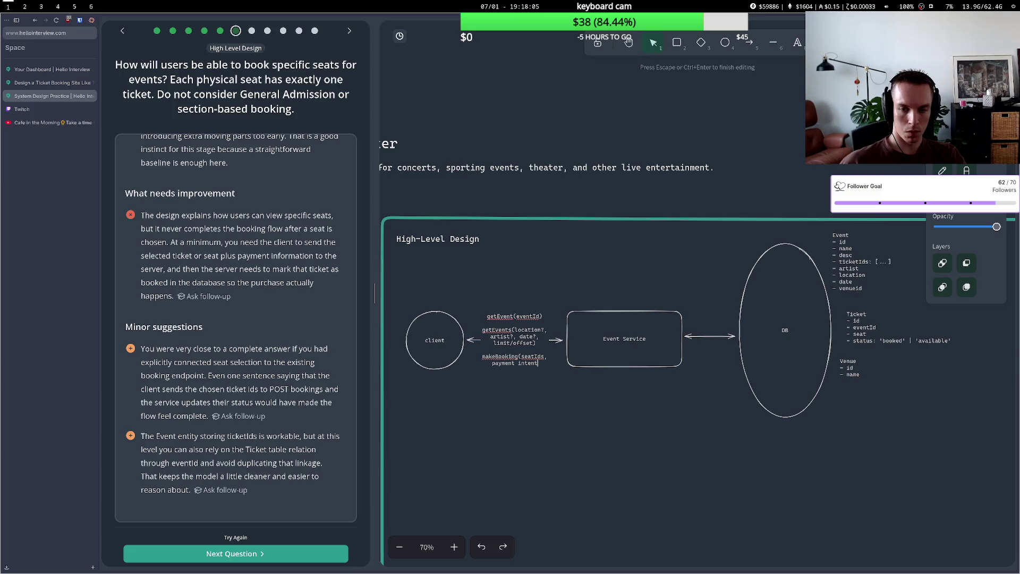
text( id))
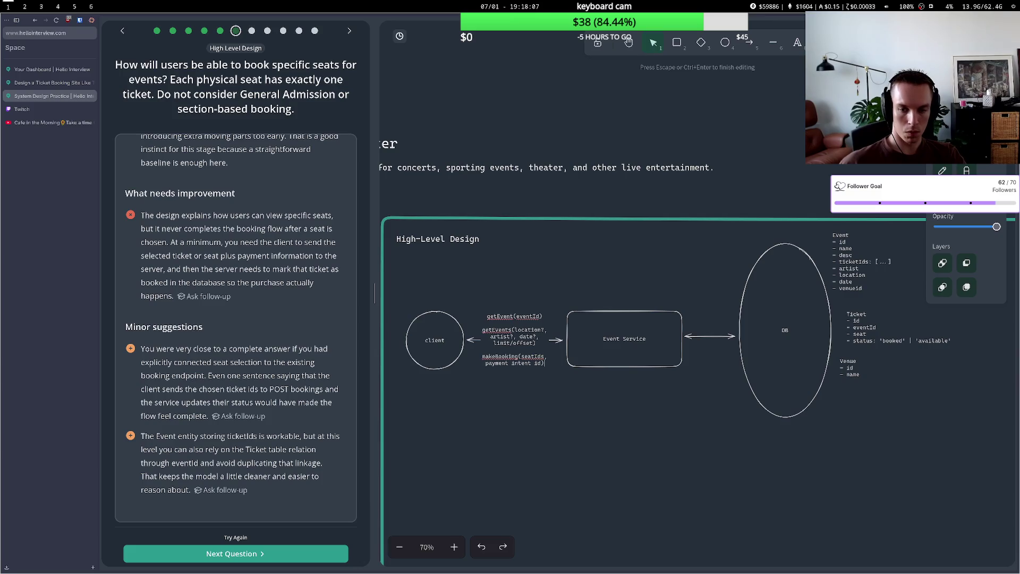
click(436, 231)
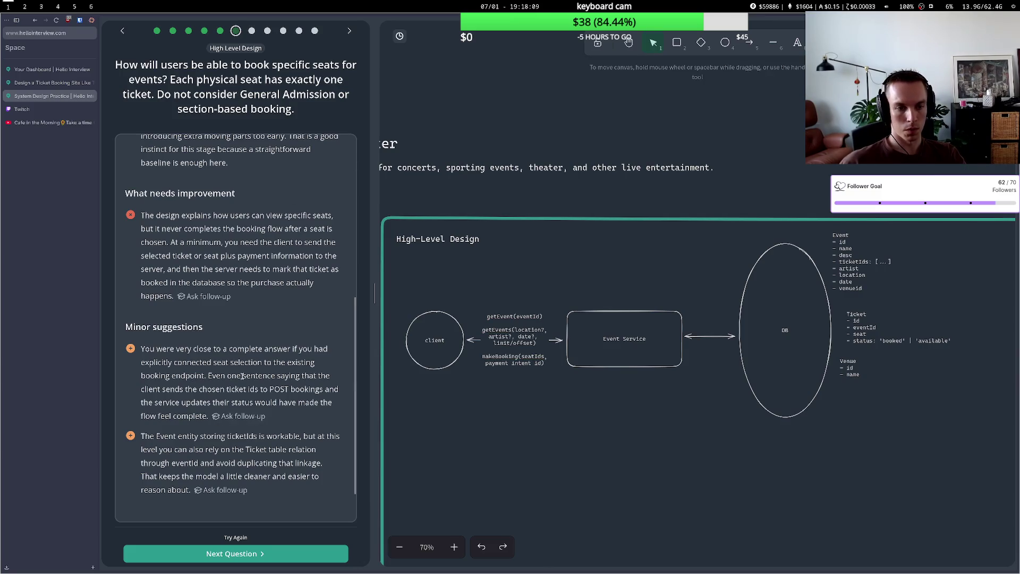
Rename makeBooking to postBooking, following the feedback's POST booking endpoint suggestion.
mouse_move(163, 362)
mouse_down()
mouse_move(318, 378)
mouse_move(218, 402)
mouse_up()
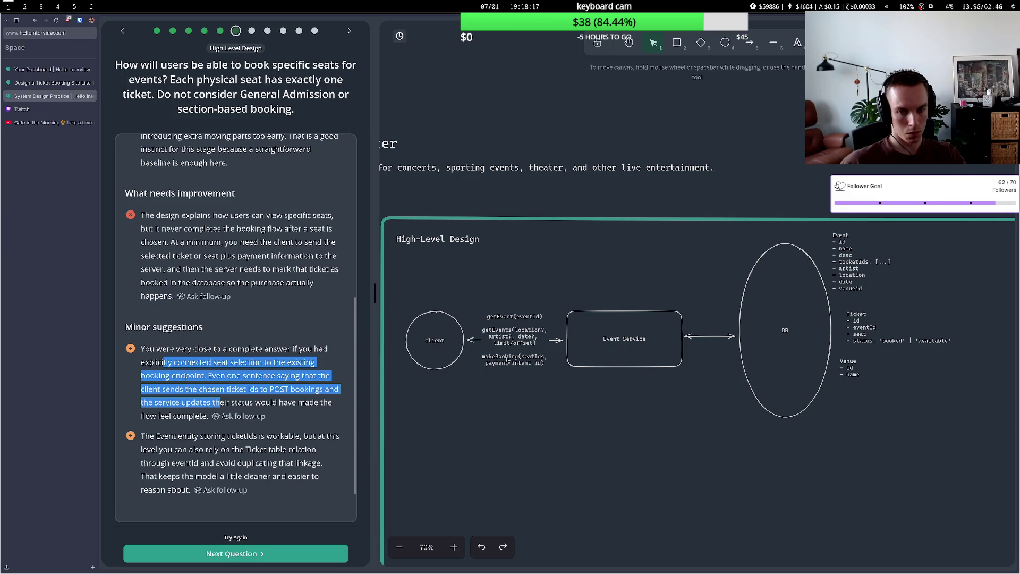
click(508, 360)
double_click(508, 360)
key(BackSpace)
key(BackSpace)
key(BackSpace)
text(p)
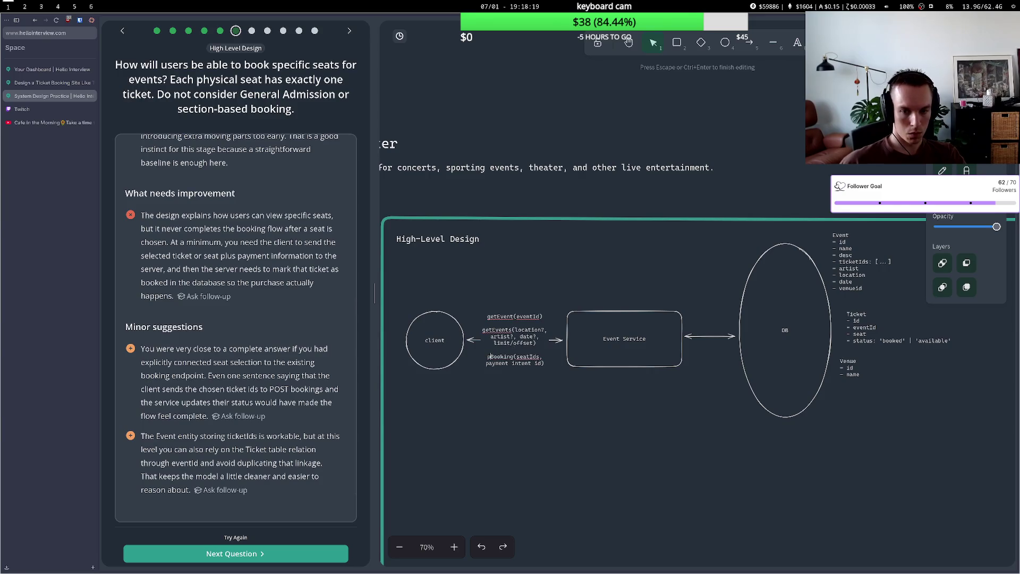
text(ost)
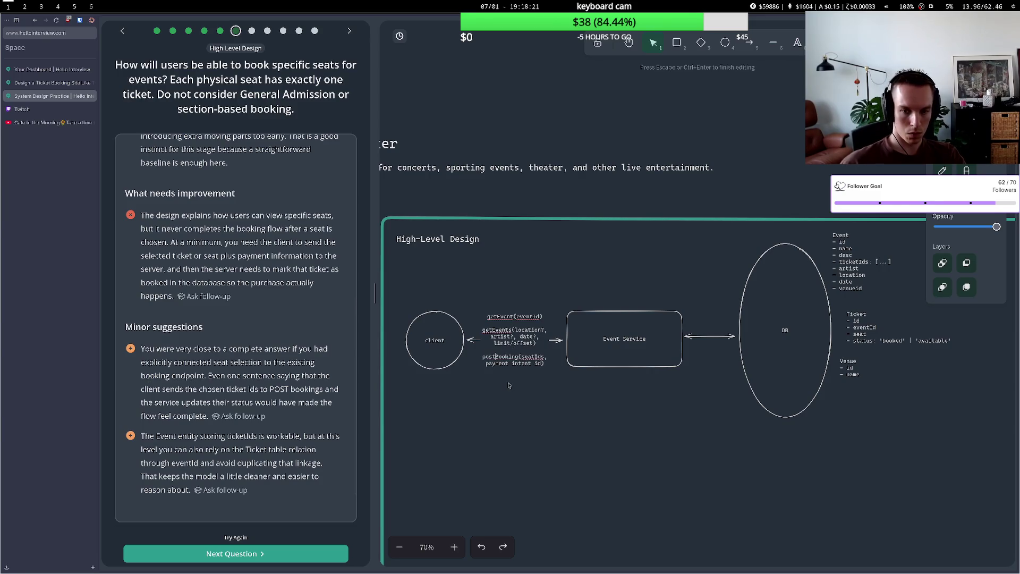
click(508, 386)
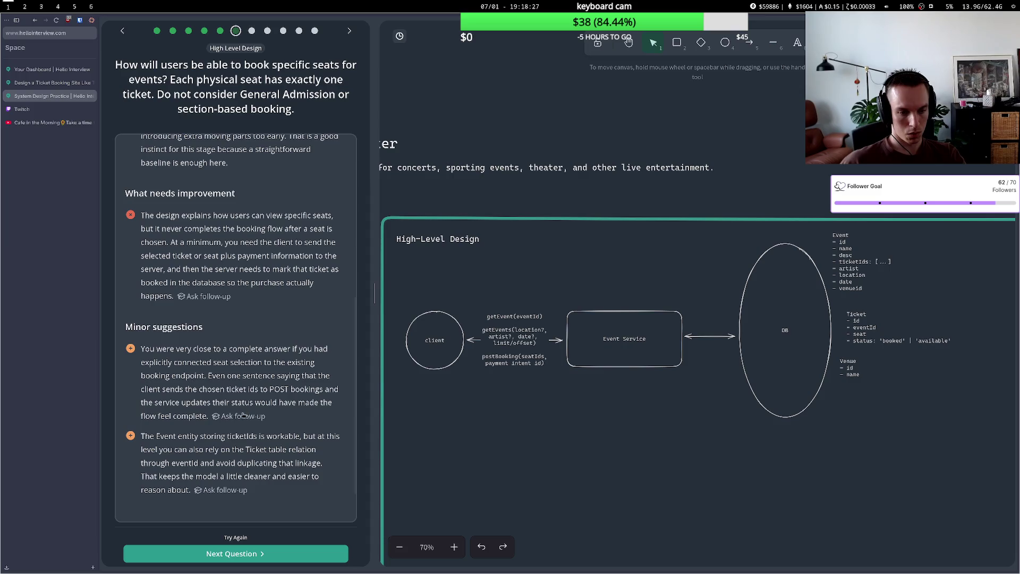
drag(221, 449, 290, 450)
Review the feedback's Ticket table remark and last suggestion by highlighting them.
click(247, 450)
click(235, 462)
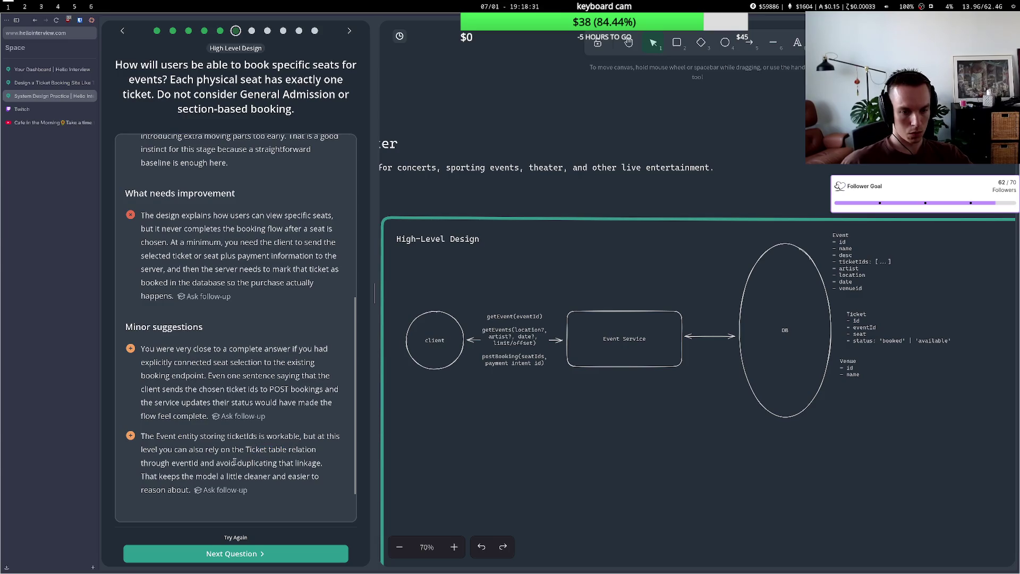
drag(168, 472, 221, 475)
click(220, 475)
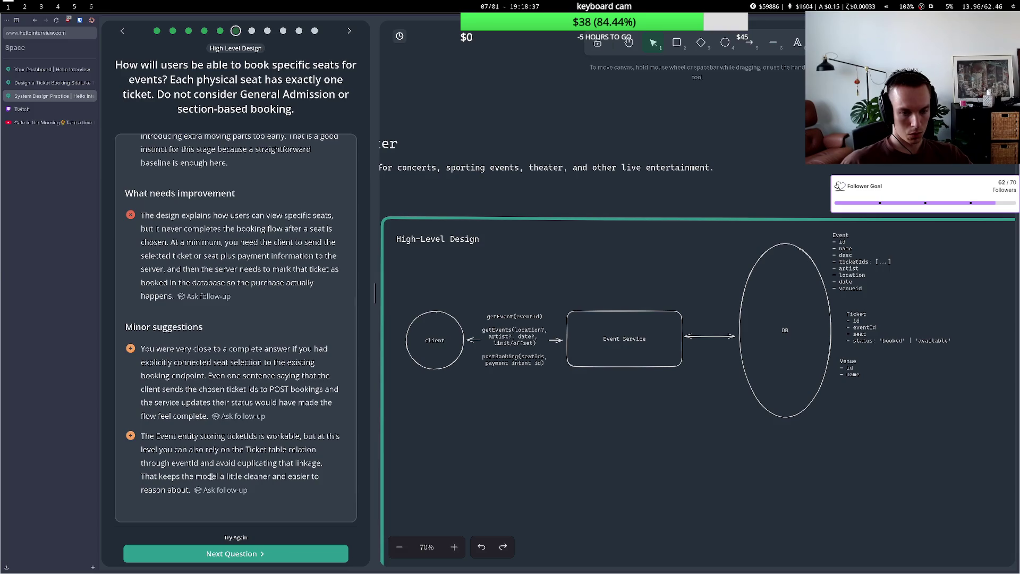
Retry the seat-booking answer in voice mode and start recording.
click(230, 536)
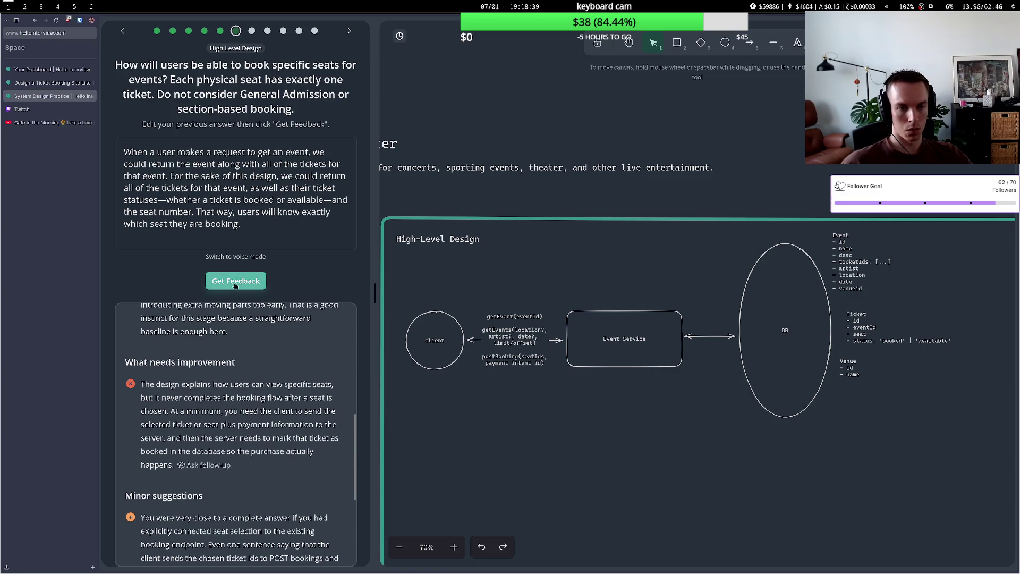
click(236, 257)
click(216, 166)
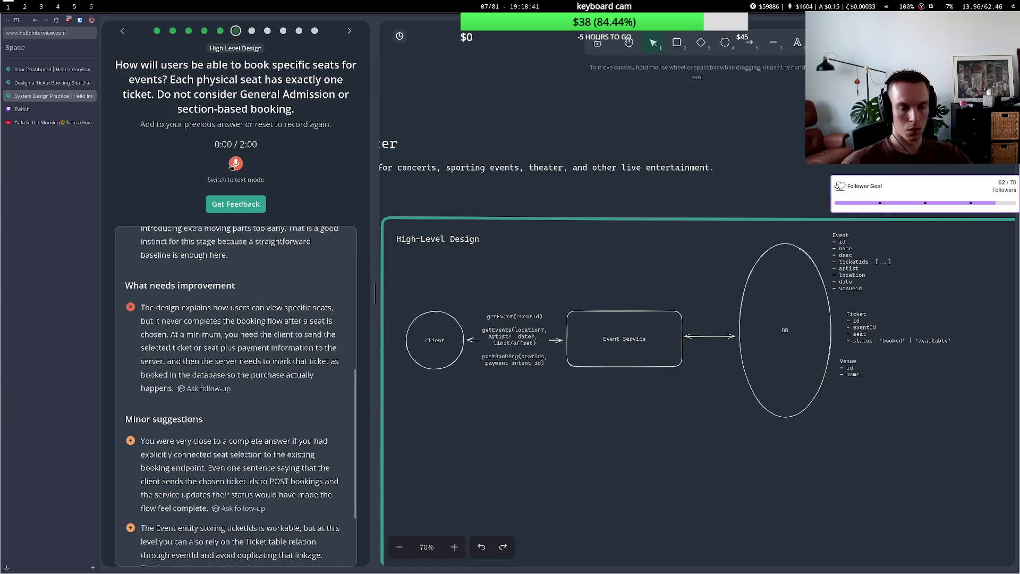
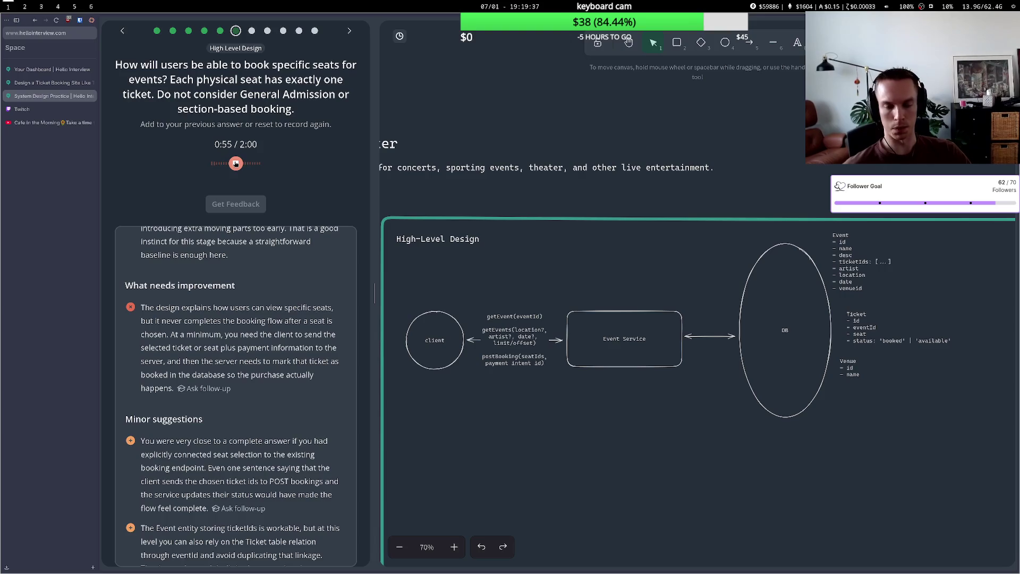
Stop the reserved-seat booking answer recording and submit it for feedback.
click(236, 163)
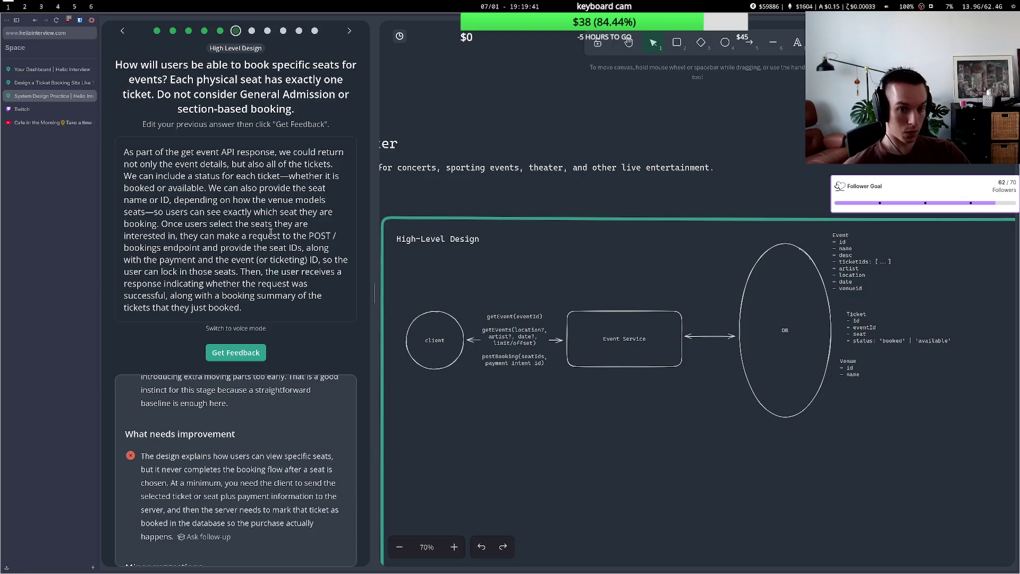
click(248, 353)
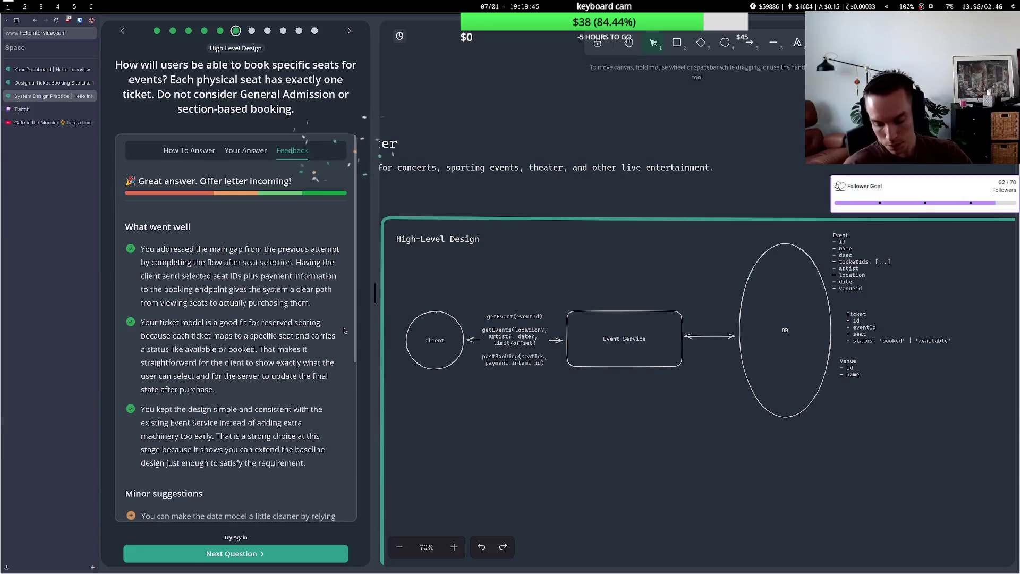
scroll(240, 324, down, 5)
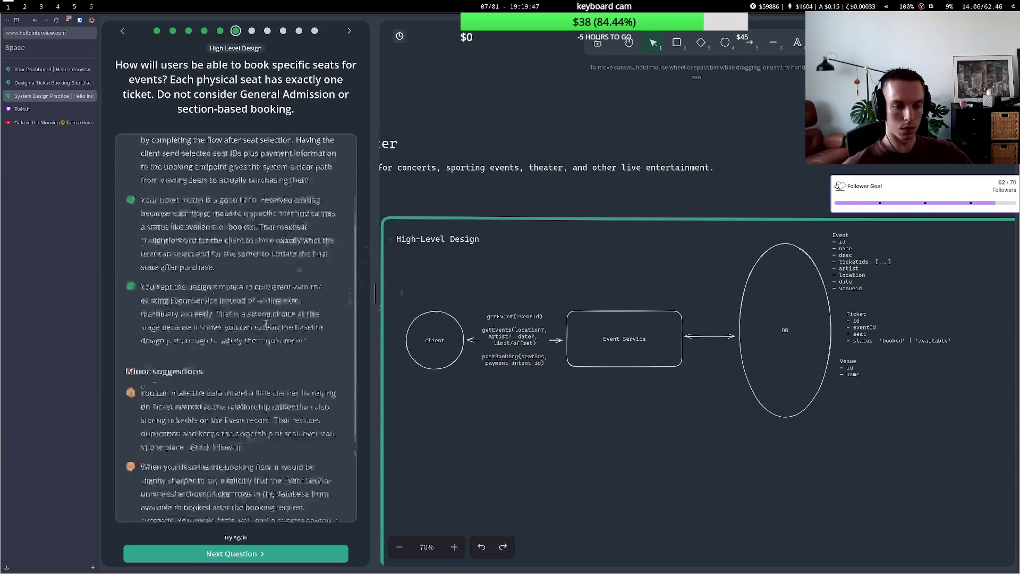
Review the Ticket.eventId suggestion, then begin editing the Event entity text in the diagram.
mouse_move(185, 285)
mouse_down()
mouse_move(219, 299)
mouse_move(277, 301)
mouse_up()
click(278, 300)
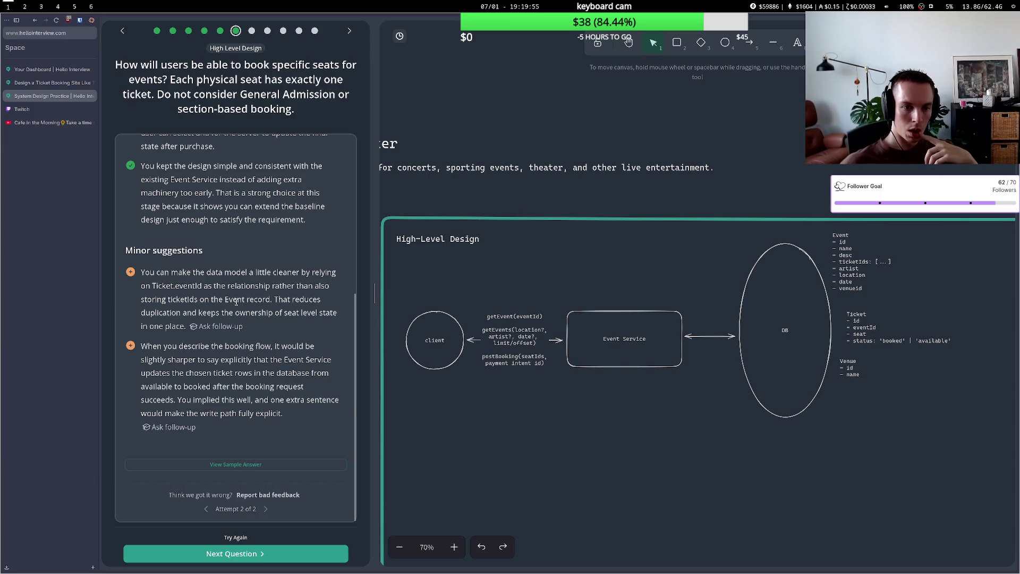
double_click(879, 261)
Delete the '- ticketIds: [ ... ]' line from the Event entity.
drag(892, 261, 831, 262)
key(BackSpace)
key(BackSpace)
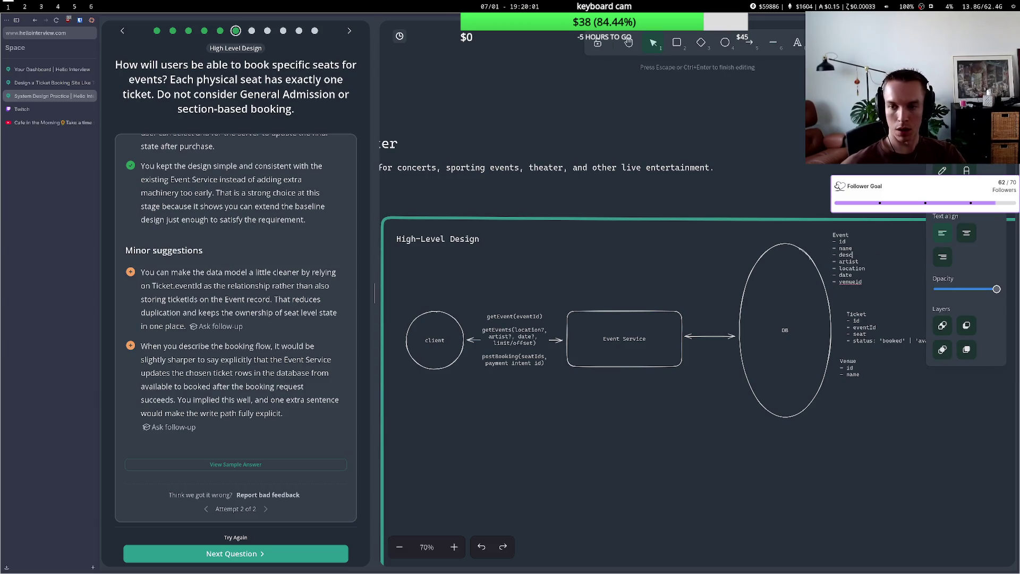
click(736, 268)
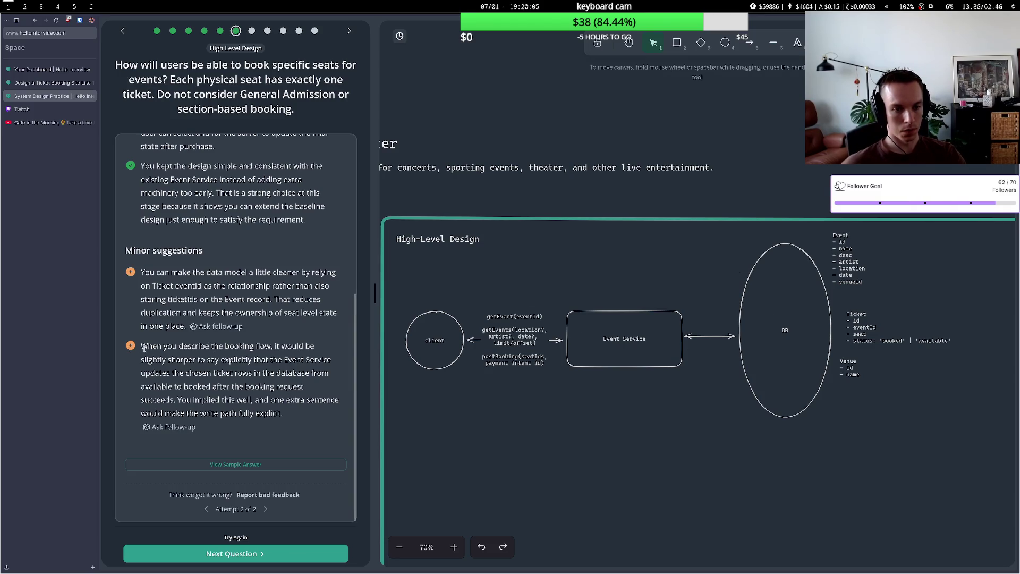
Read the second minor suggestion, then advance to the Deep Dives question.
drag(152, 346, 258, 358)
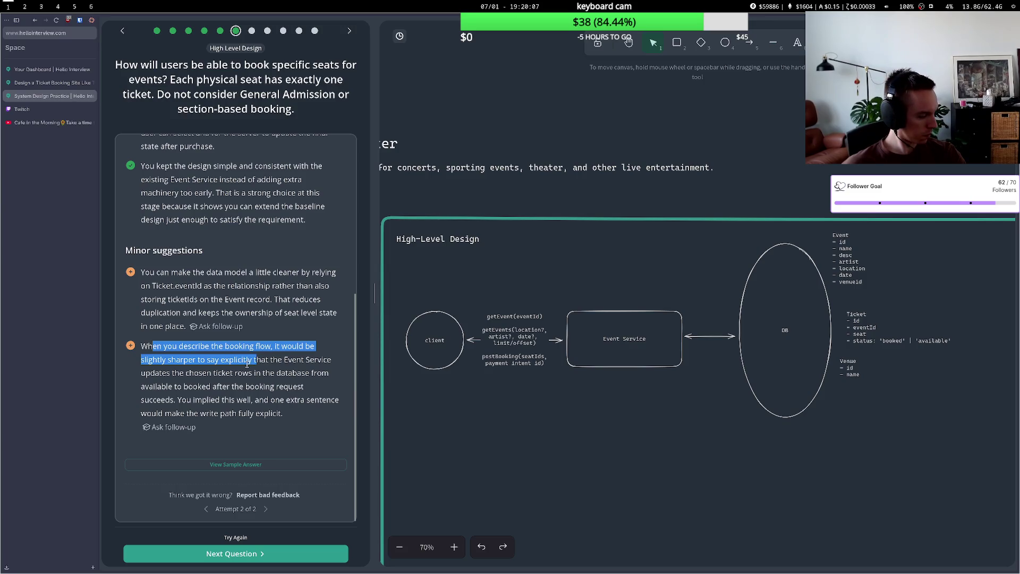
click(239, 367)
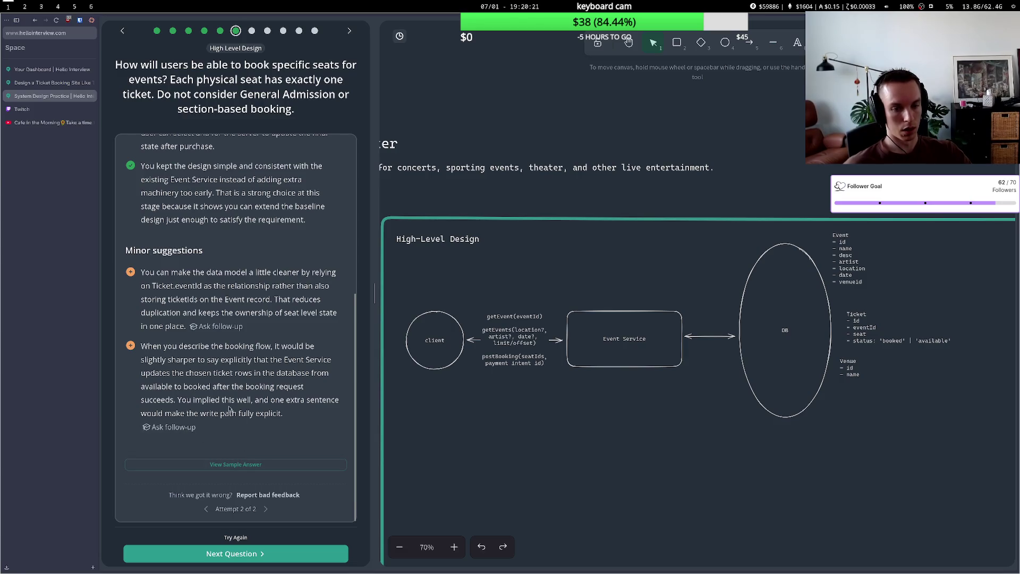
click(229, 553)
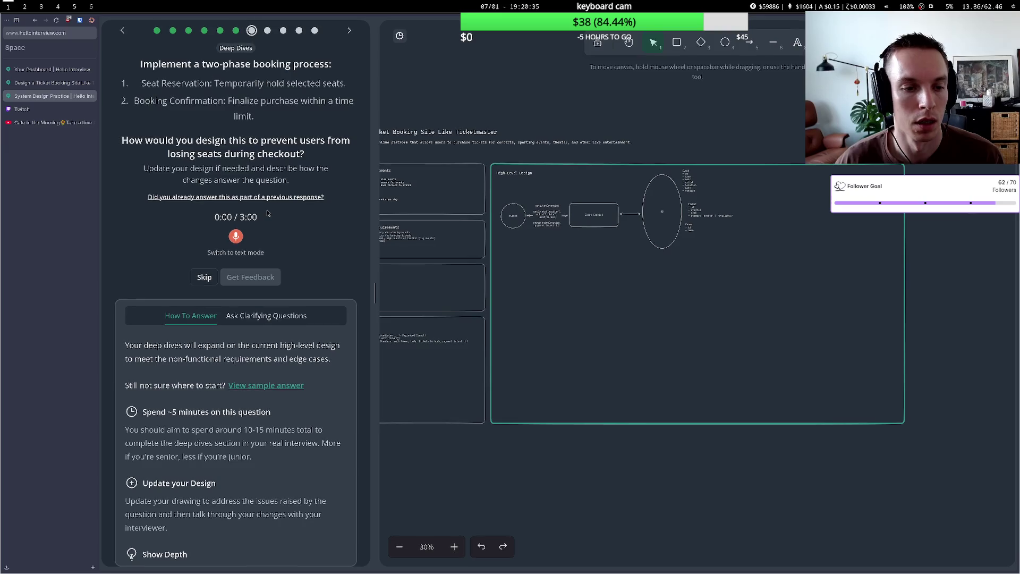
key(super+5)
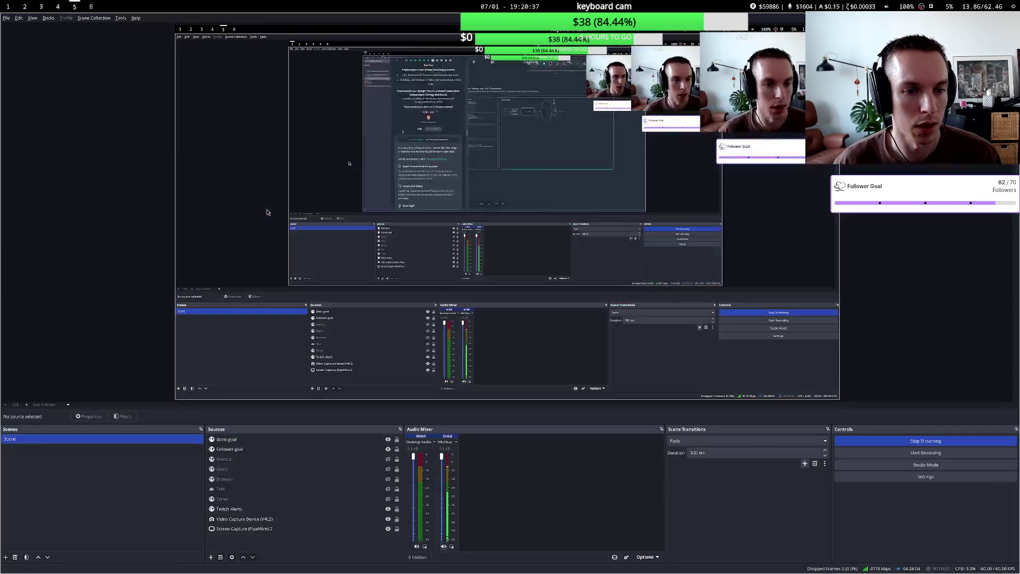
Check the lofi music video and Twitch creator dashboard tabs in the browser.
key(super+6)
key(super+1)
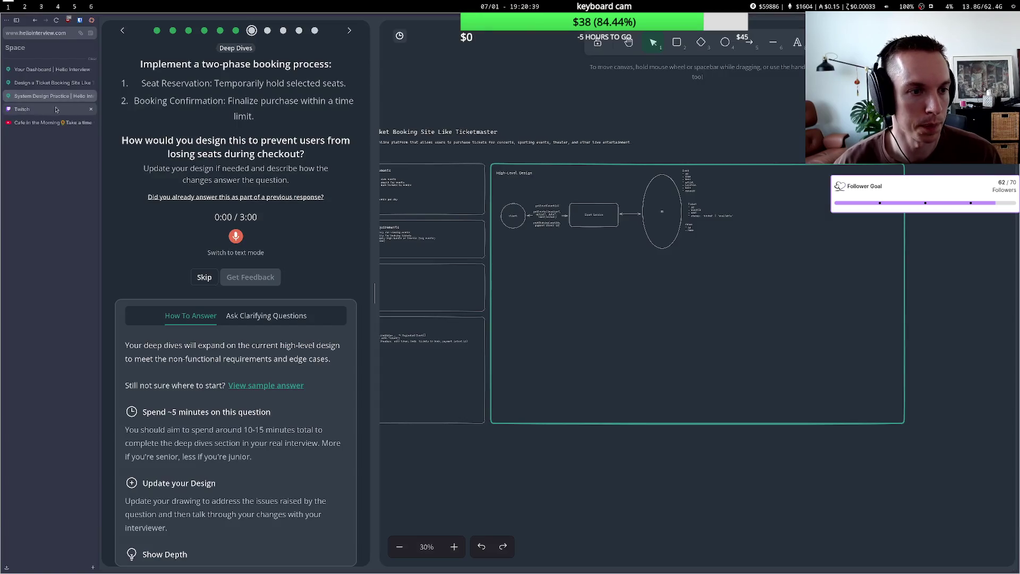
click(48, 122)
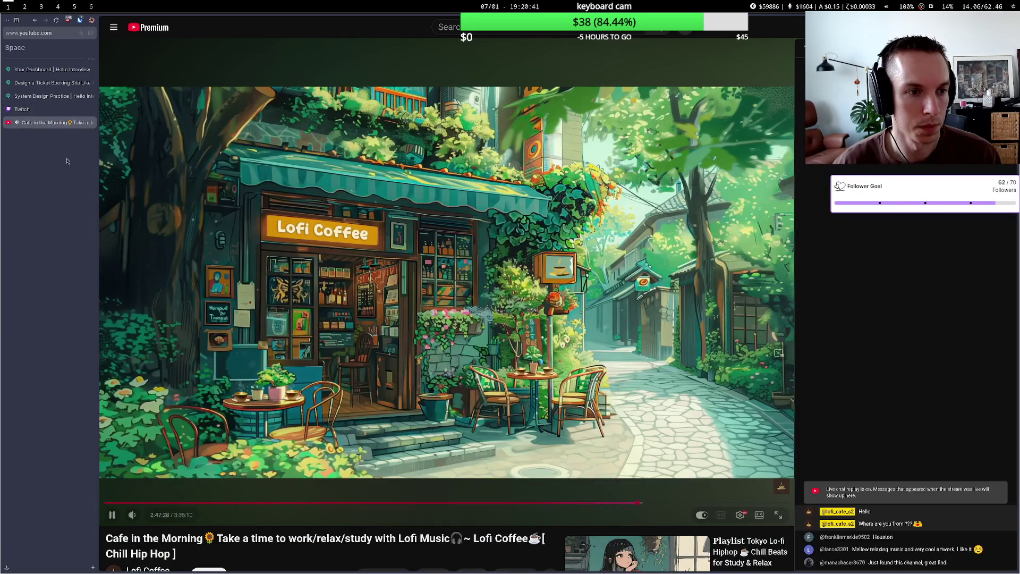
click(55, 110)
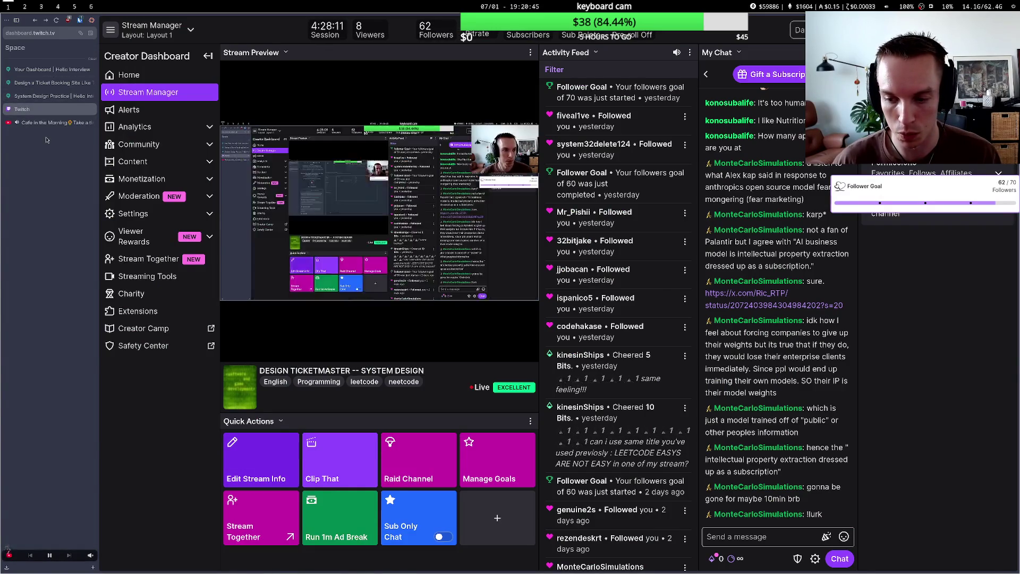
Glance at the terminal's deploy output, then return to the handwriting board's notes.
key(super+2)
key(super+6)
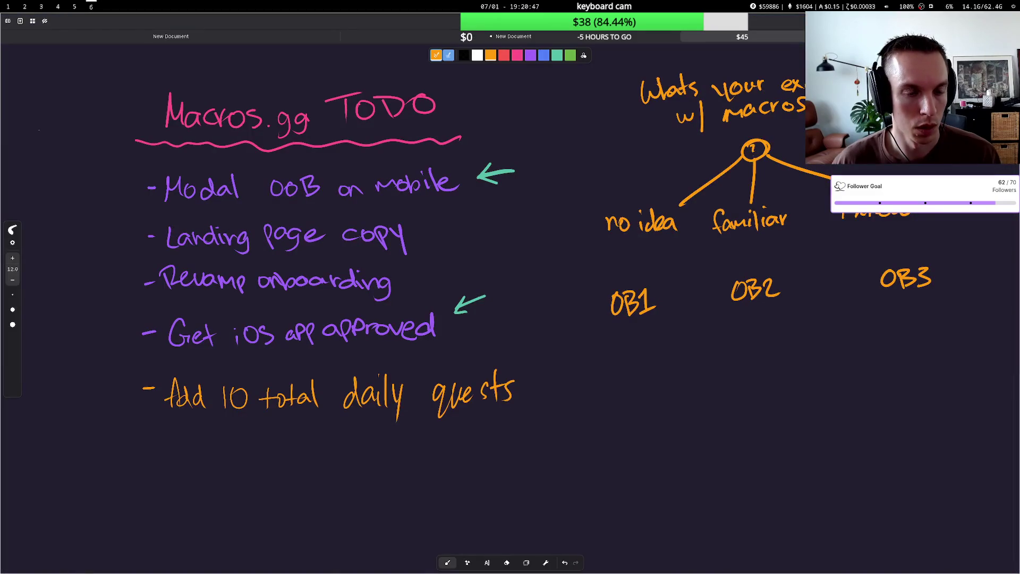
click(158, 31)
Open New Document.rnote with the BE RIGHT BACK drawing and hide the file sidebar.
click(371, 35)
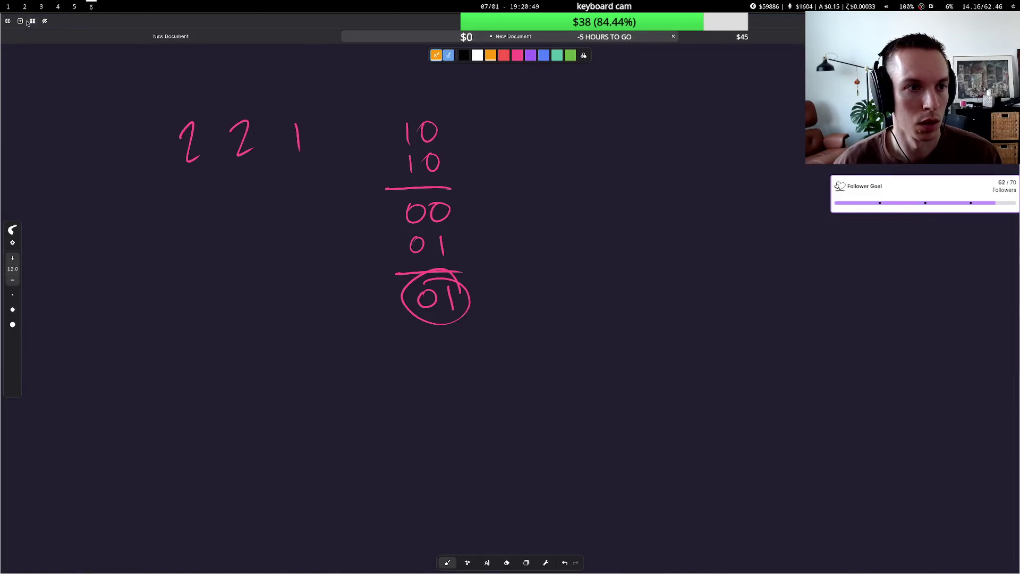
click(8, 21)
click(54, 304)
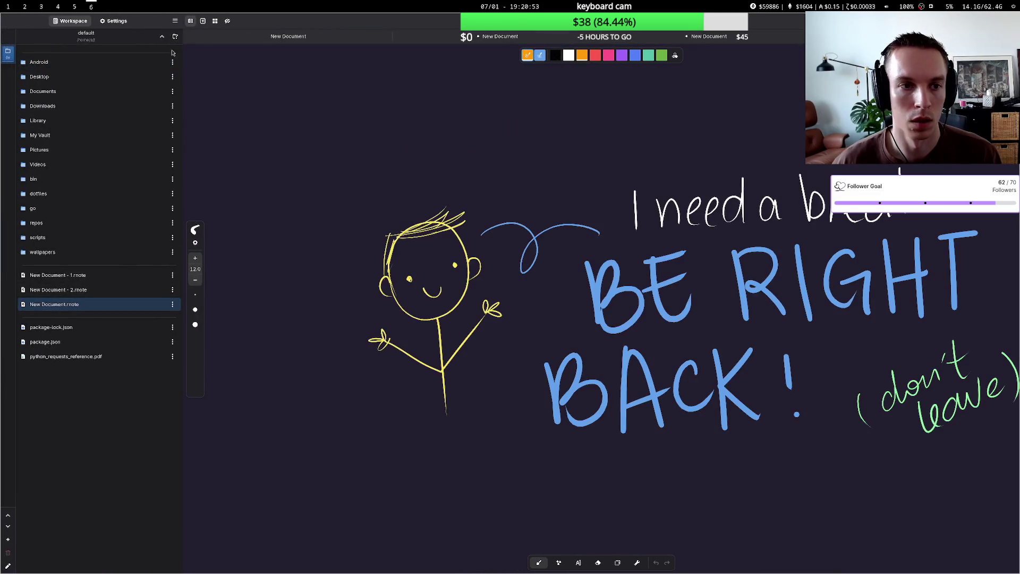
click(176, 22)
click(190, 21)
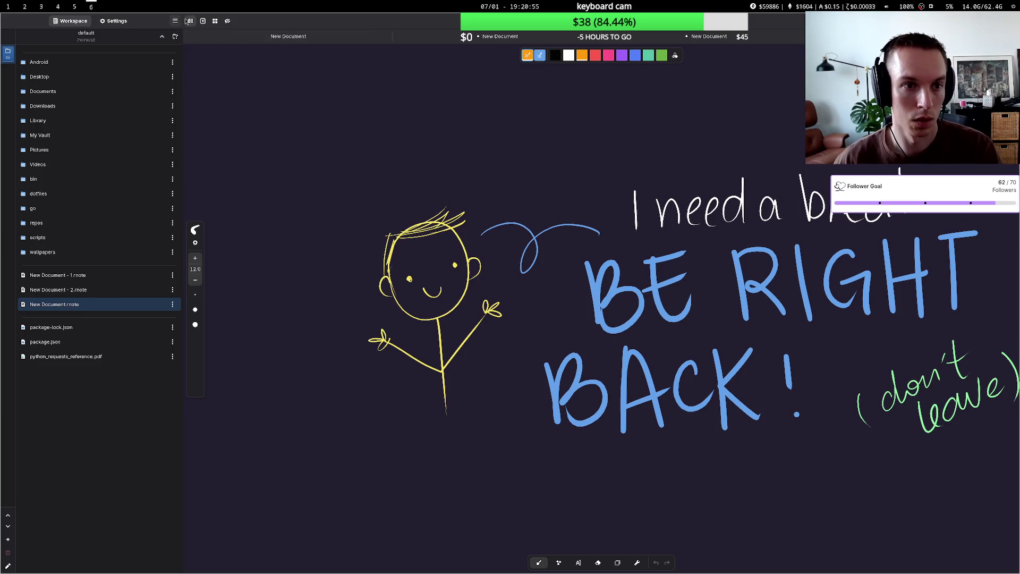
click(190, 21)
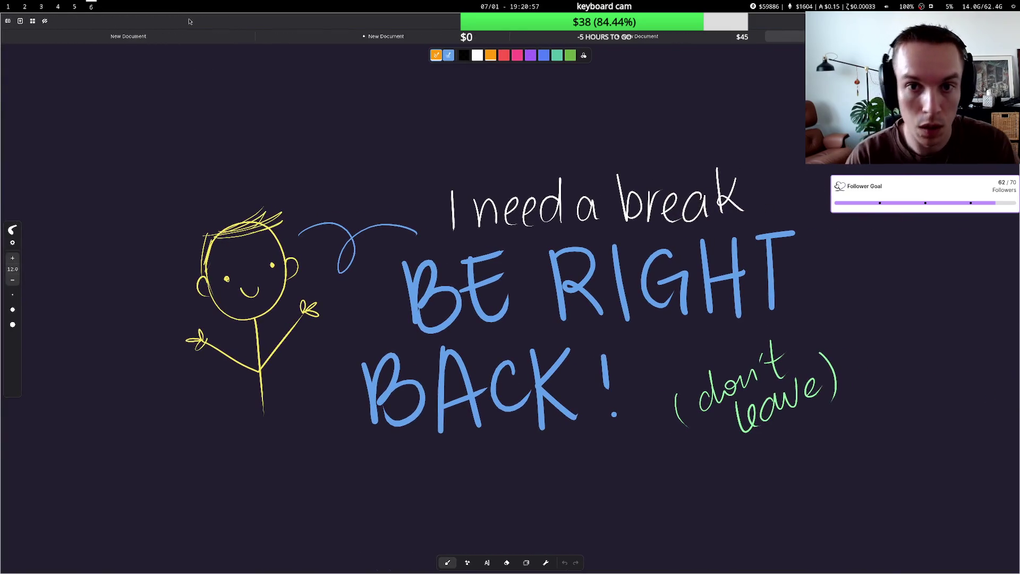
Handwrite 'Back at ~7:35pm CT' in orange above 'I need a break'.
mouse_move(318, 104)
mouse_down()
mouse_move(322, 143)
mouse_move(385, 136)
mouse_up()
mouse_move(389, 99)
mouse_down()
mouse_move(402, 135)
mouse_move(472, 131)
mouse_up()
drag(457, 116, 538, 130)
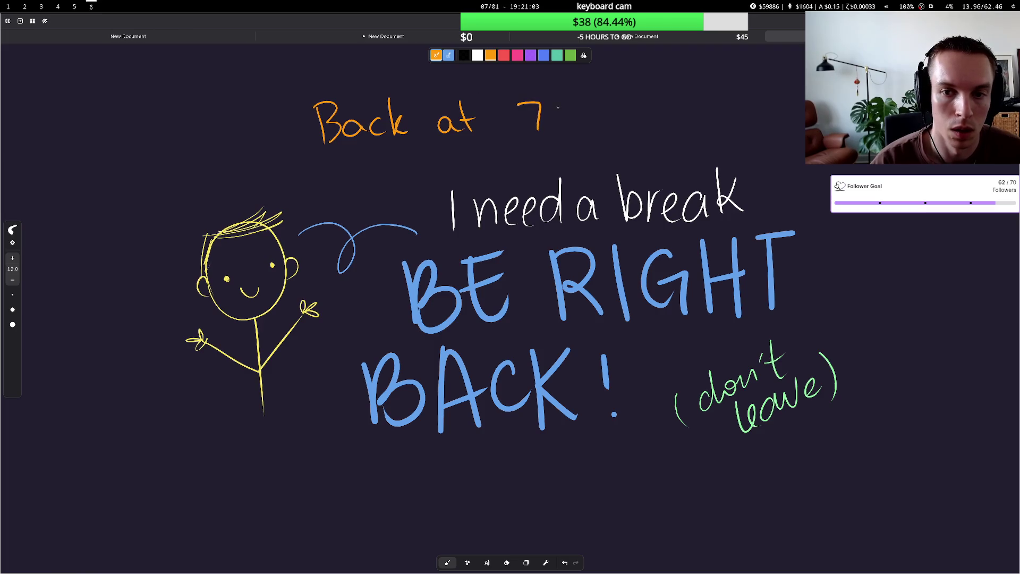
click(559, 105)
mouse_move(572, 101)
mouse_down()
mouse_move(577, 122)
mouse_move(595, 120)
mouse_up()
drag(595, 99, 615, 93)
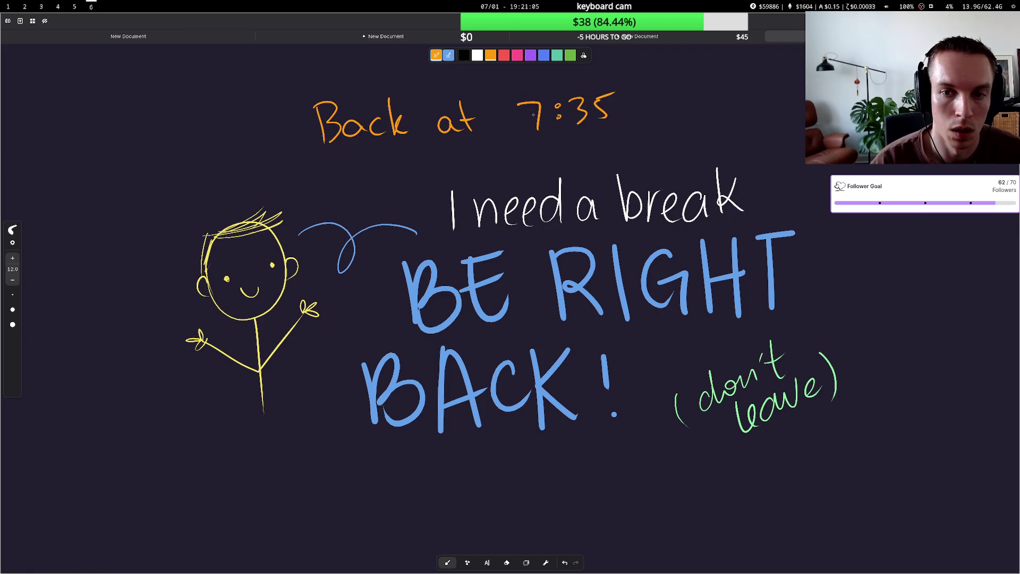
drag(503, 120, 523, 116)
mouse_move(616, 109)
mouse_down()
mouse_move(618, 130)
mouse_move(628, 109)
mouse_move(680, 120)
mouse_up()
mouse_move(704, 96)
mouse_down()
mouse_move(705, 114)
mouse_move(723, 91)
mouse_up()
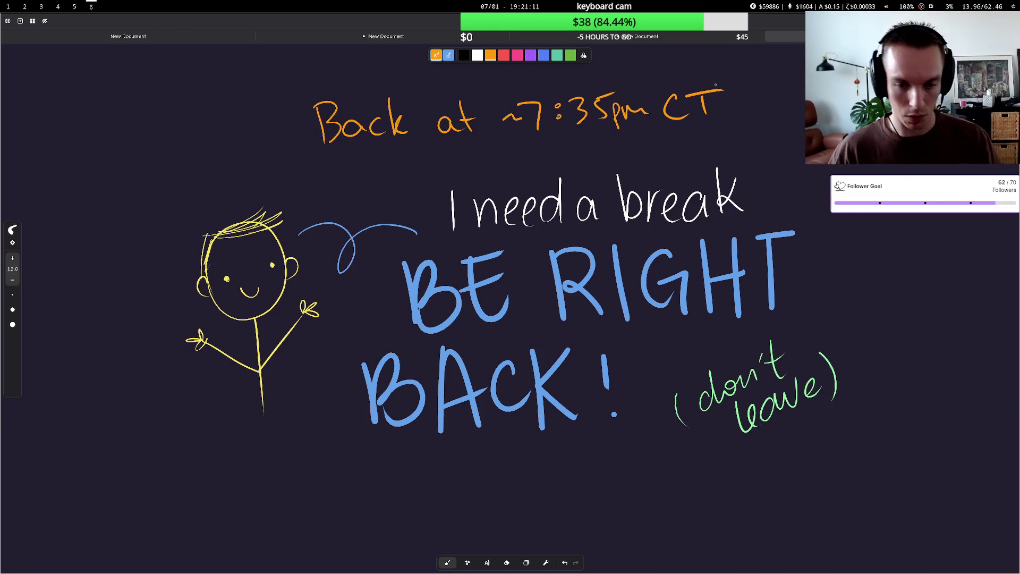
Check the OBS stream output and Twitch dashboard, then return to the break board.
key(super+5)
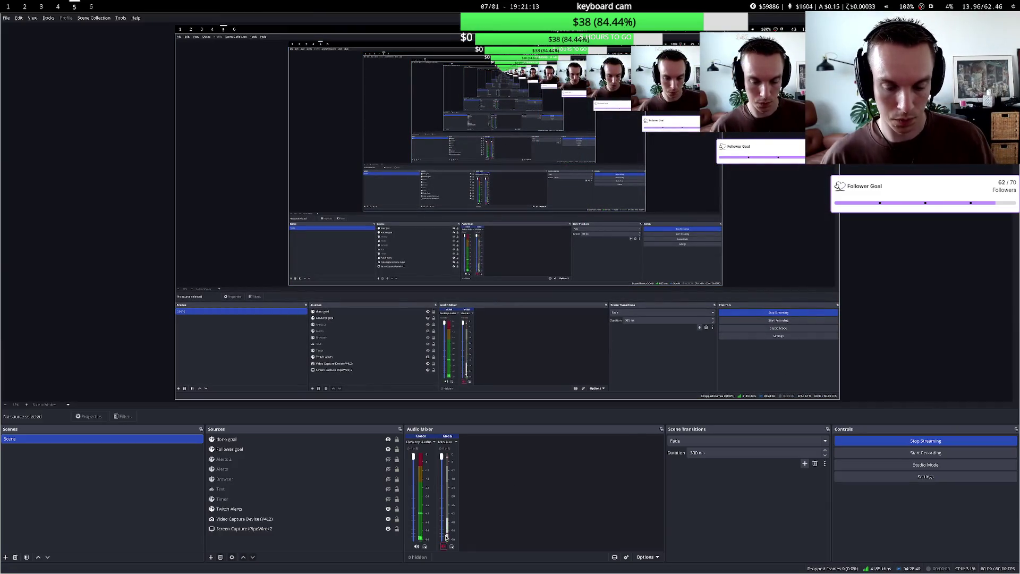
key(super+1)
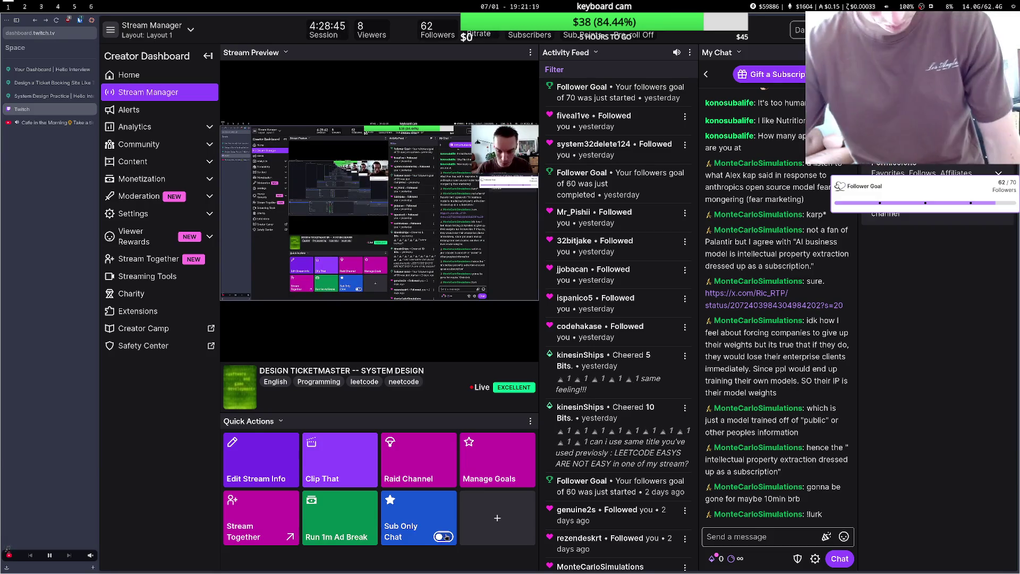
key(super+6)
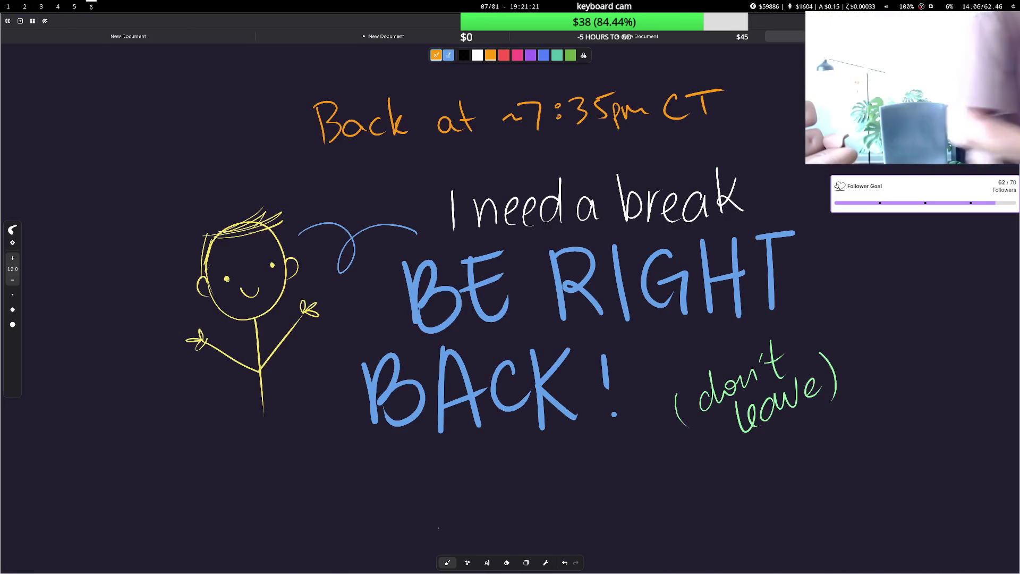